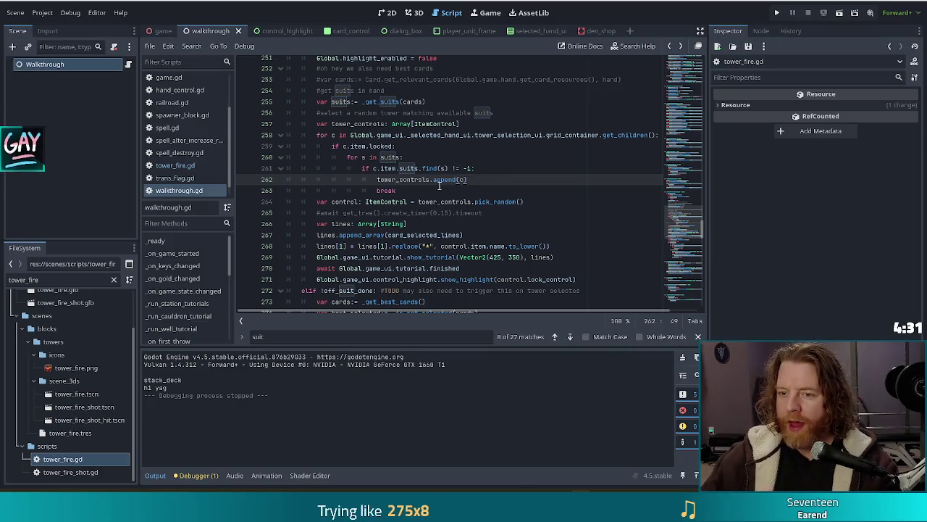
- Insert a blank line 258 after the var tower_controls declaration in walkthrough.gd
mouse_move(444, 182)
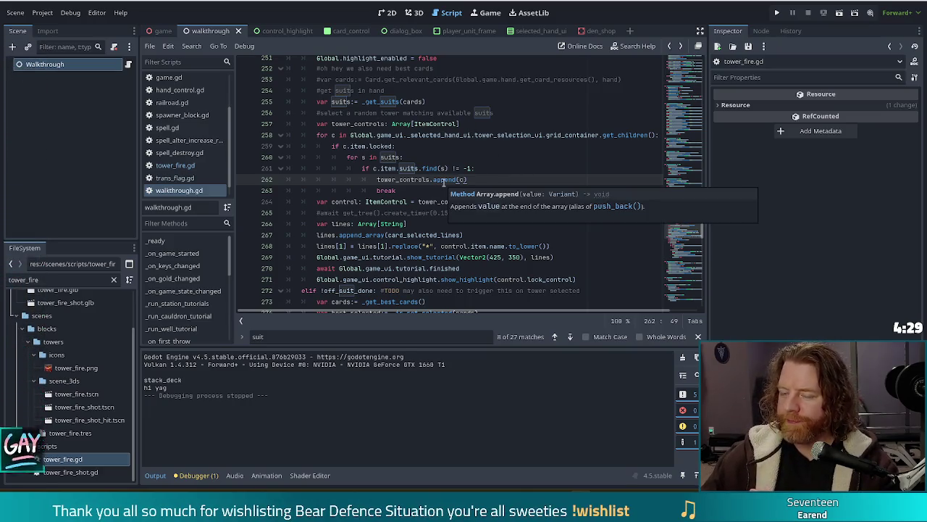
click(526, 158)
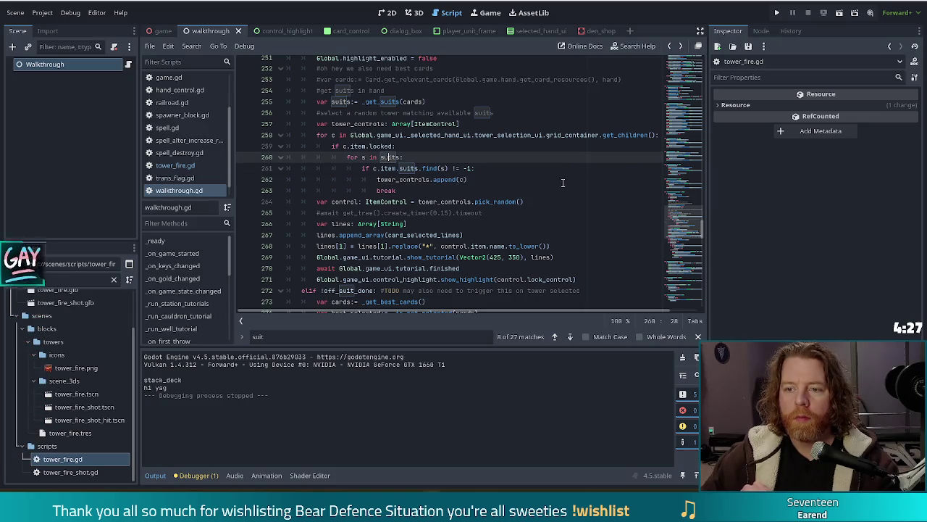
click(545, 134)
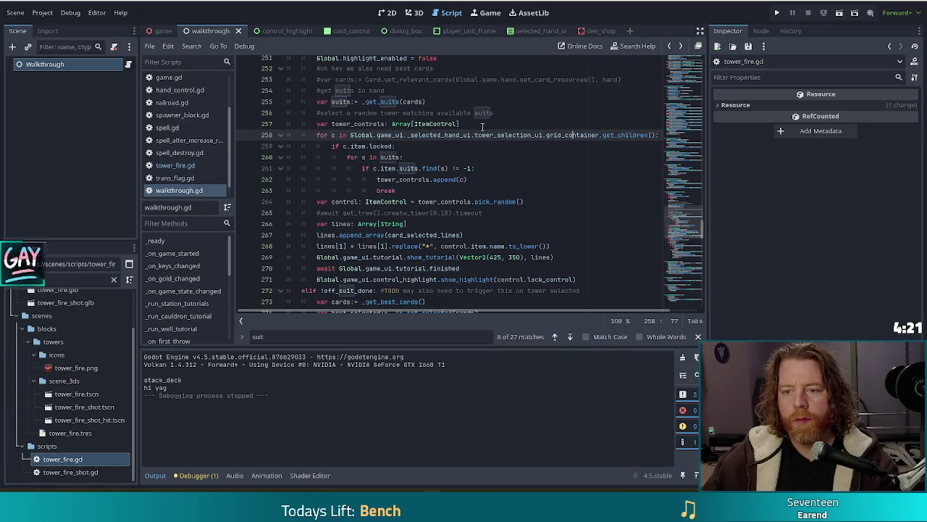
click(471, 124)
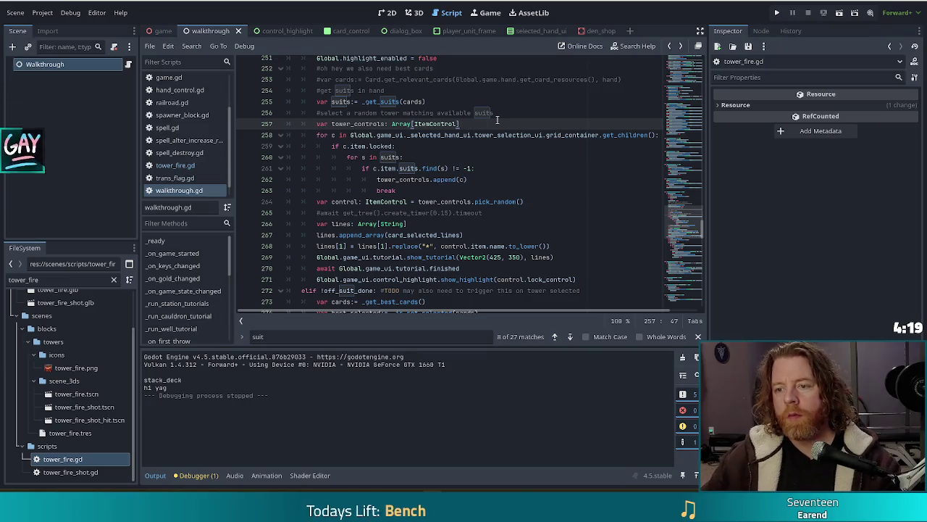
key(Return)
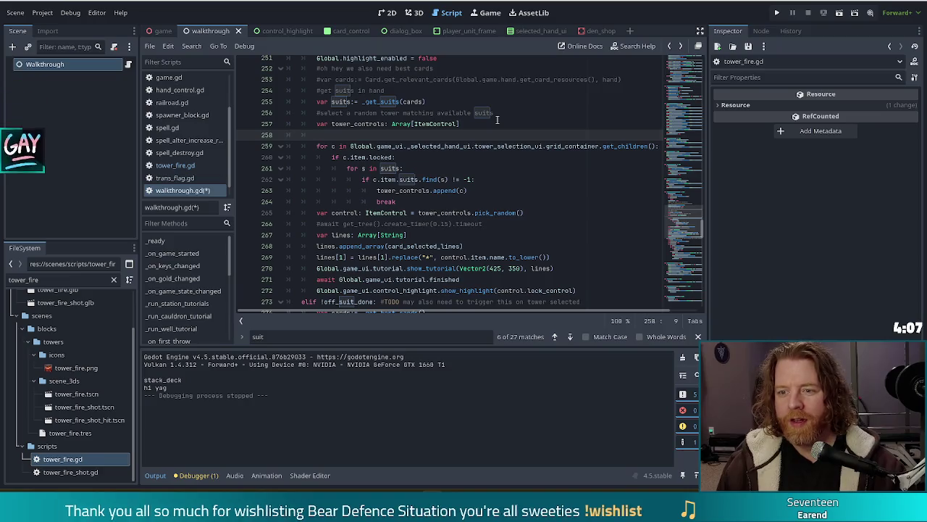
- Write line 258 as 'var beginner_towers := [Global.game_ui._selected_hand_ui.tower_selection_ui.'
text(Global.)
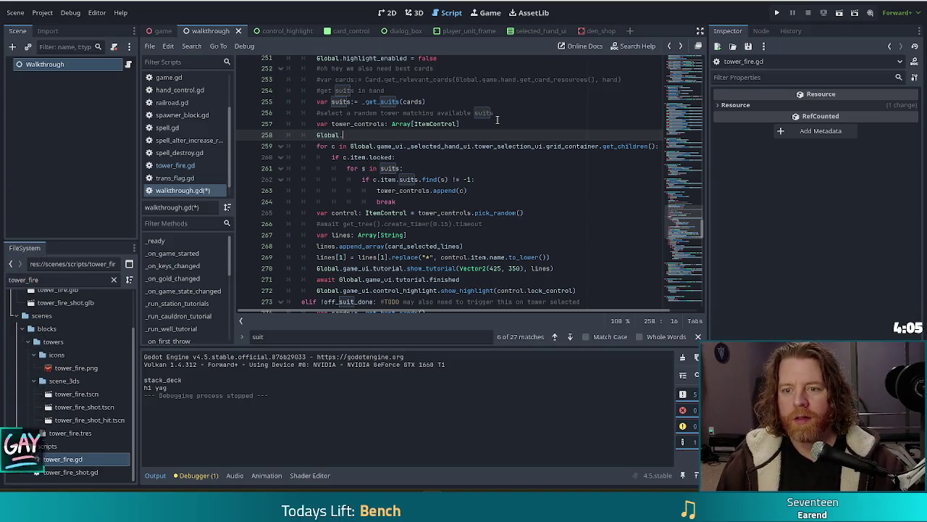
text(game_ui._)
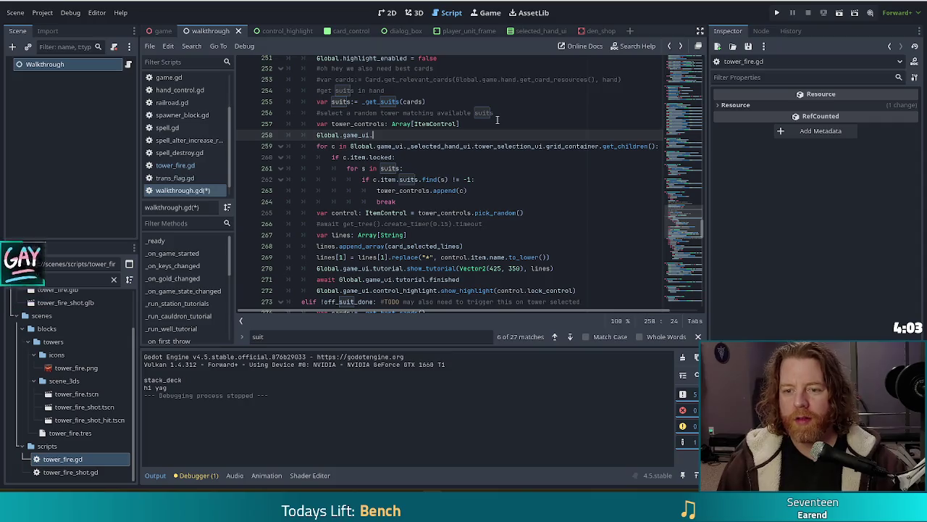
text(sele)
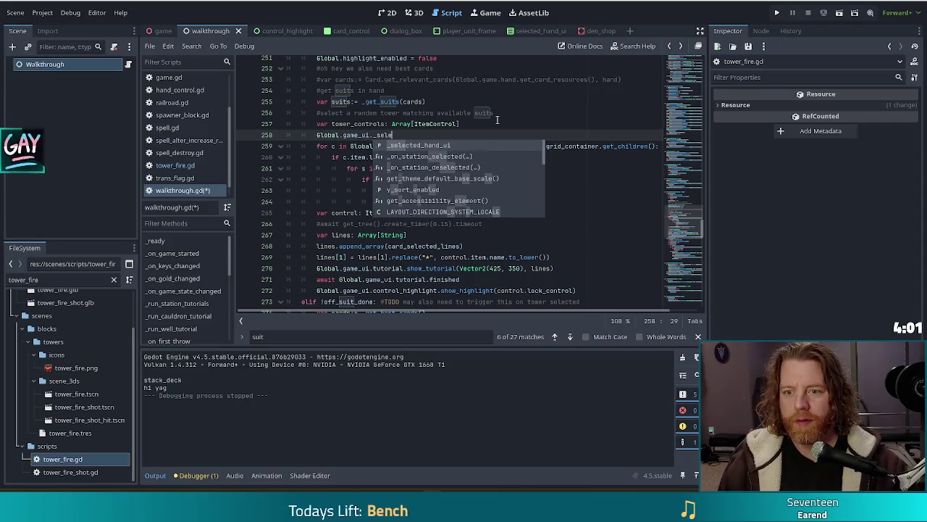
text(cted_hand_ui.tower_selection_ui.)
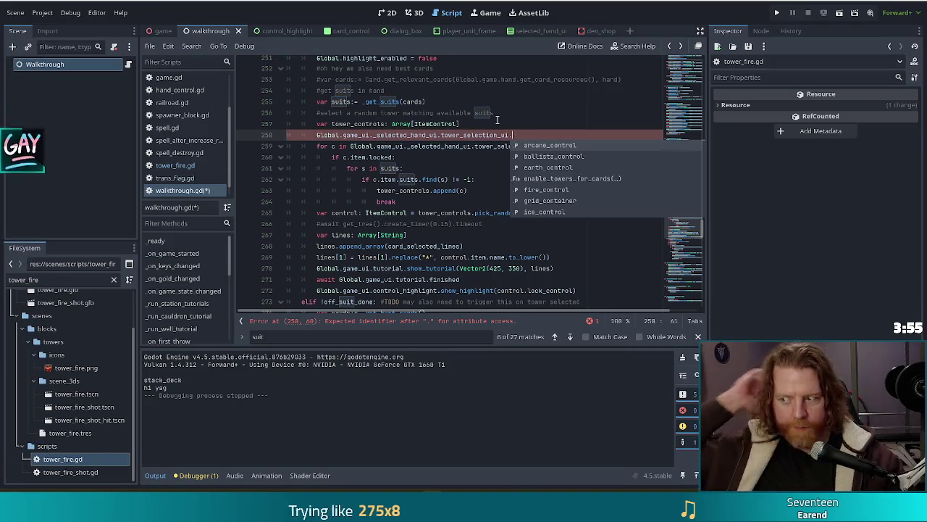
click(316, 136)
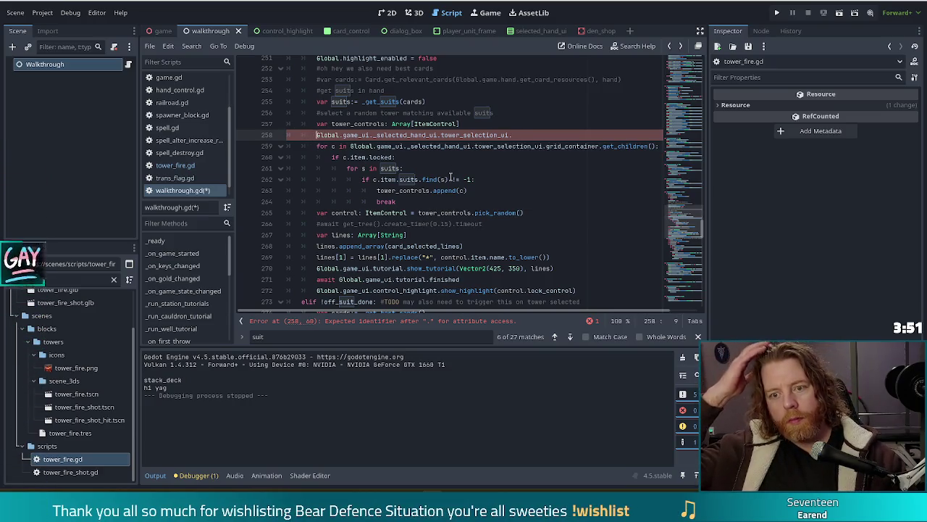
text(var )
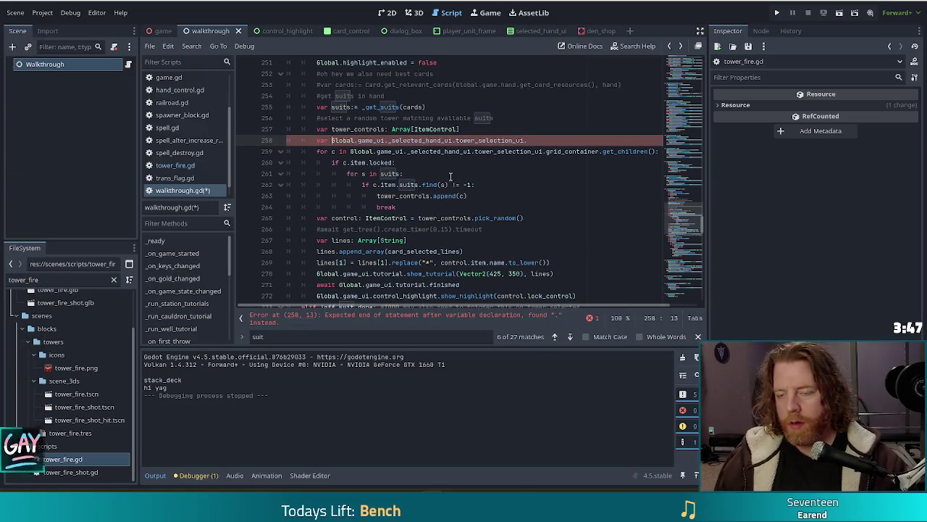
text(beggin)
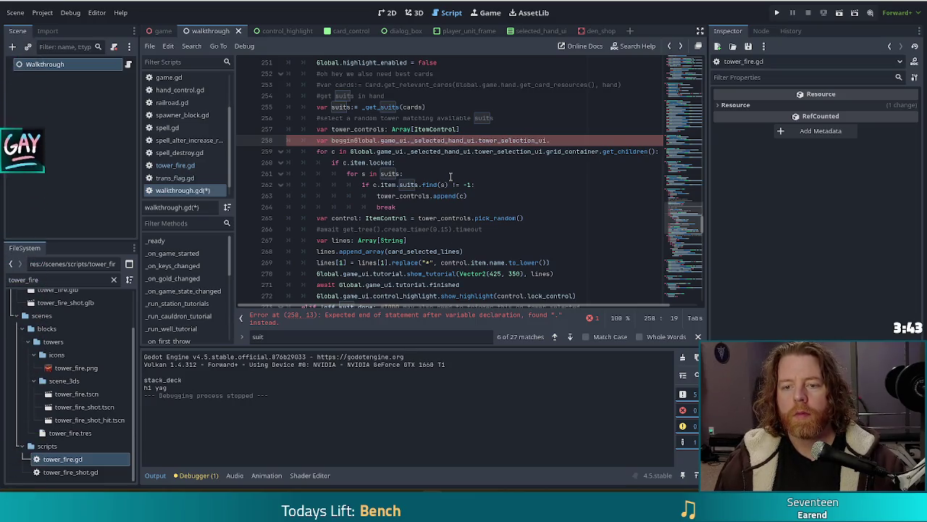
key(BackSpace)
key(BackSpace)
key(BackSpace)
text(inner)
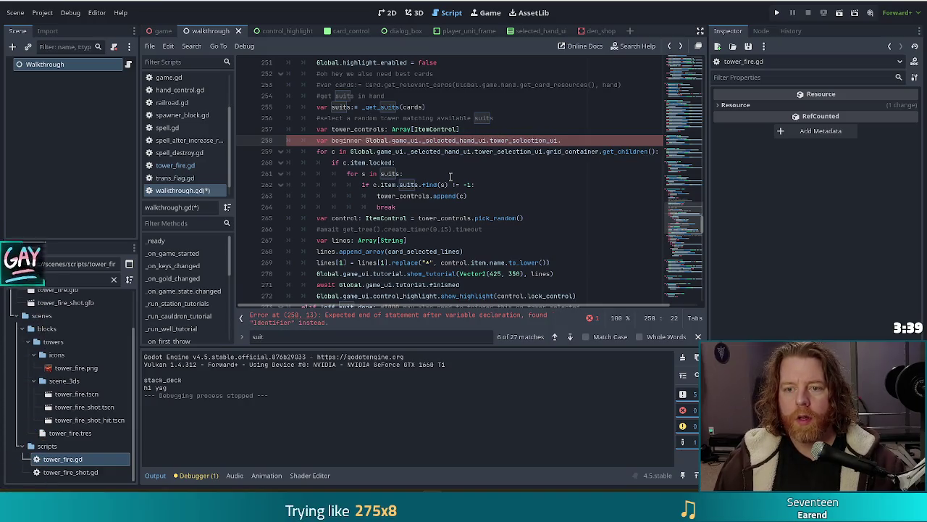
key(BackSpace)
text(_towers:)
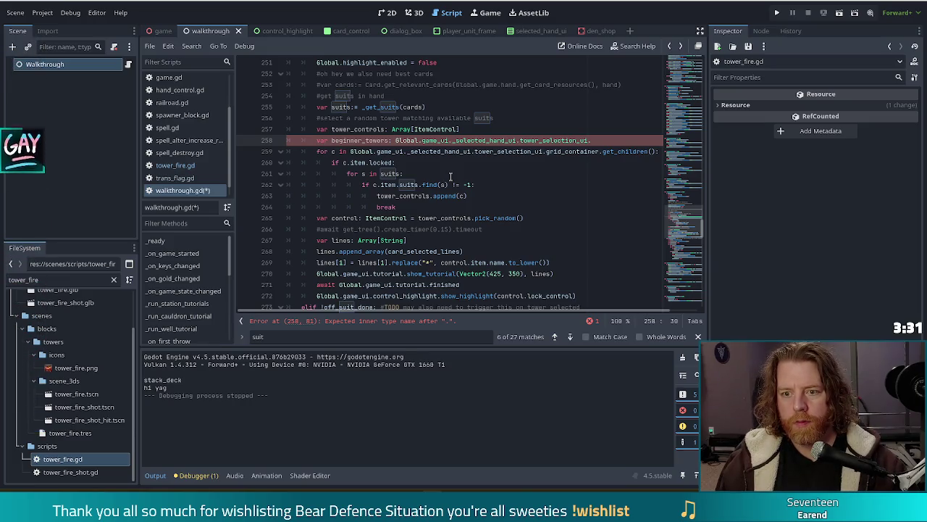
text(= [)
key(End)
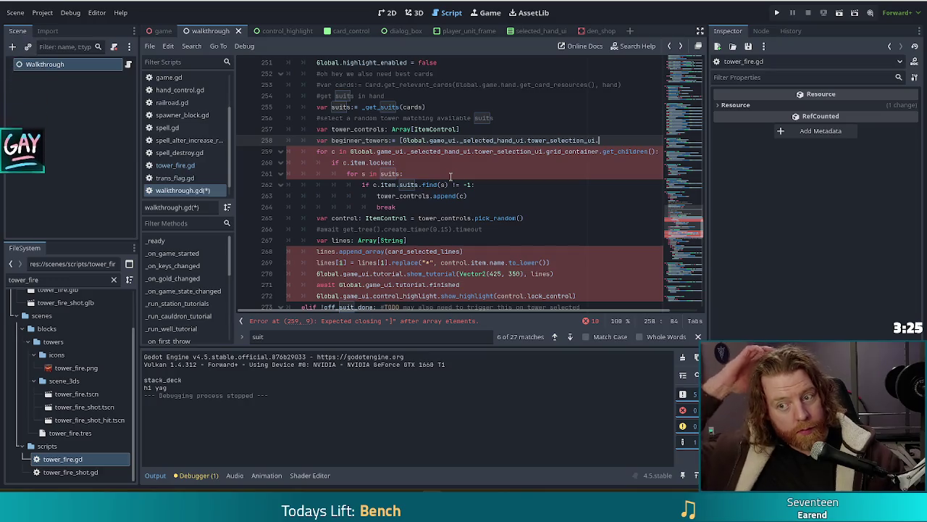
- Autocomplete lightning_control as the first array entry and paste it onto two new lines
key(ctrl+space)
text(l)
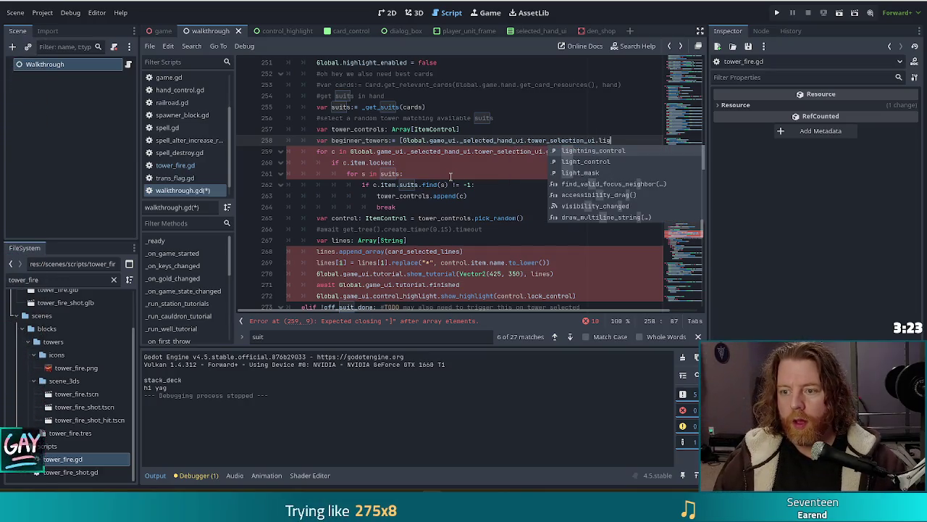
key(Return)
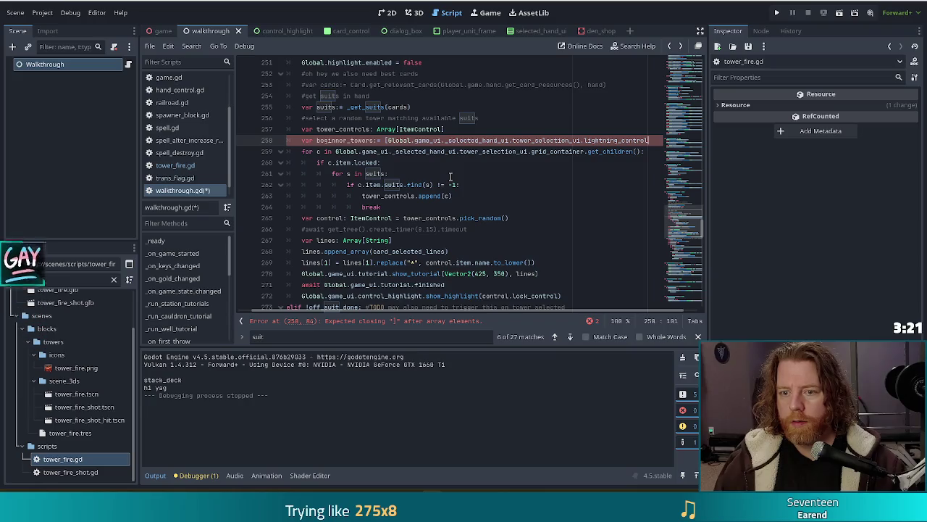
text(,)
key(Escape)
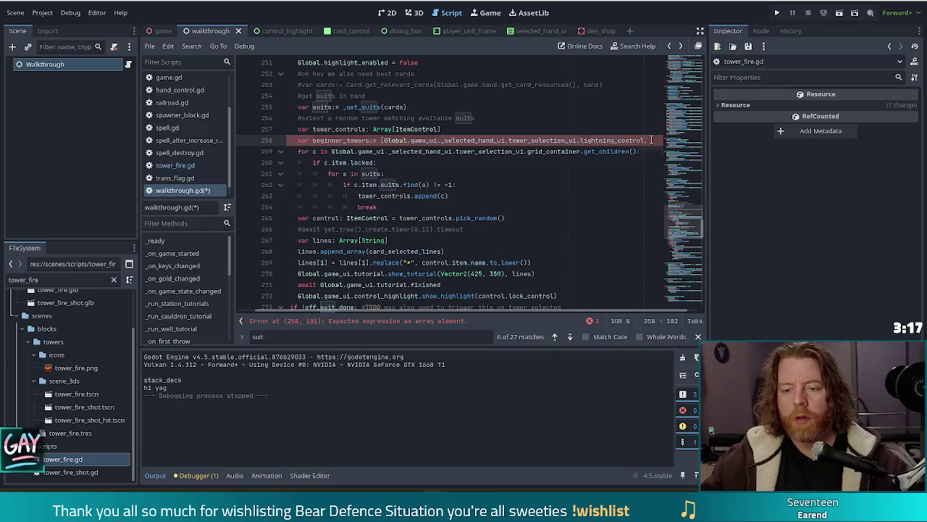
key(Return)
text(Global.game_ui._selected_hand_ui.tower_selection_ui.lightning_control,)
key(Return)
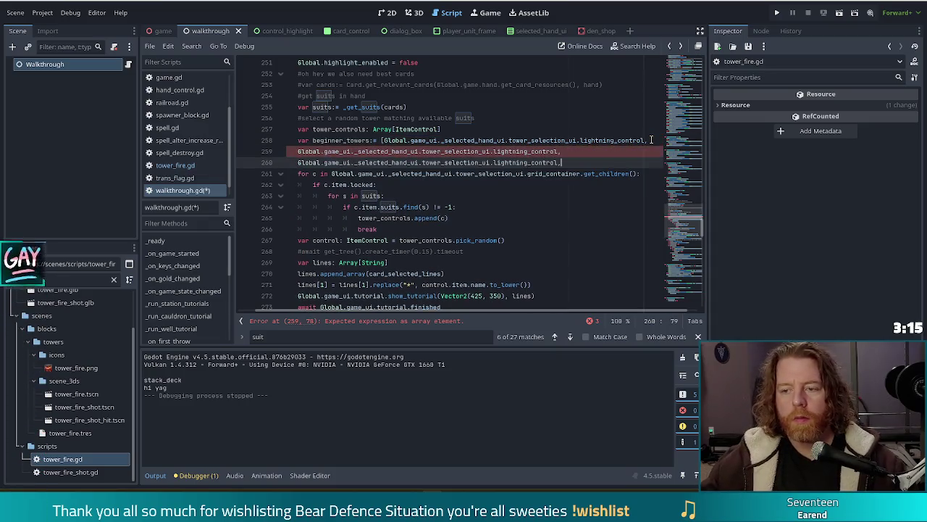
key(ctrl+v)
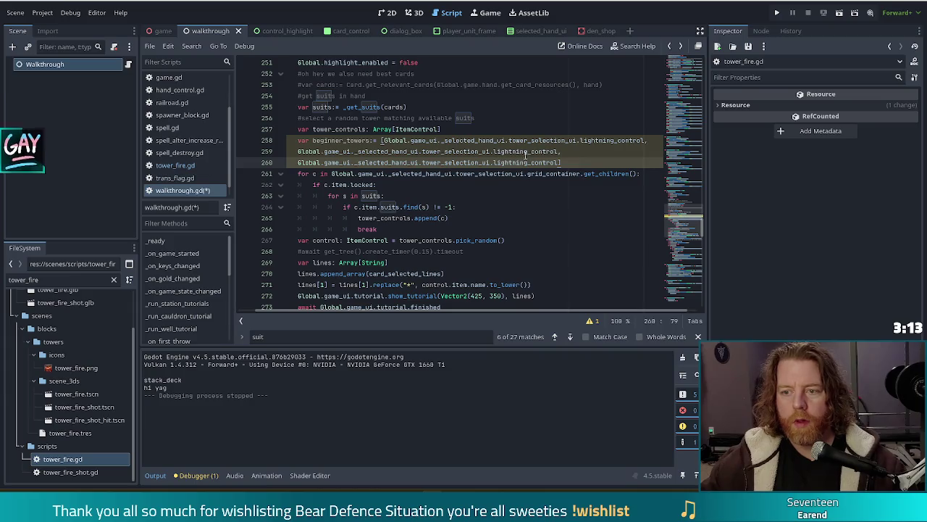
- Replace the two copies with arcane_control and light_control to close the beginner_towers list
double_click(519, 151)
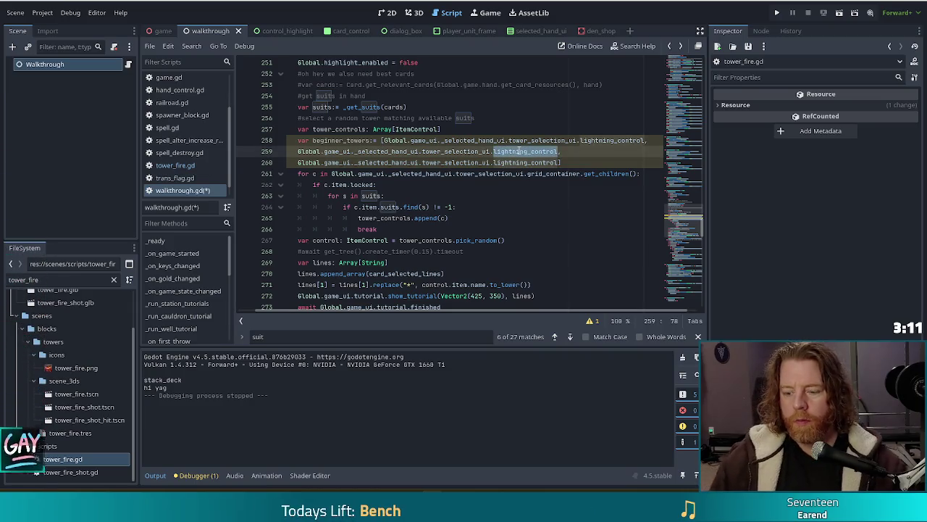
text(ar)
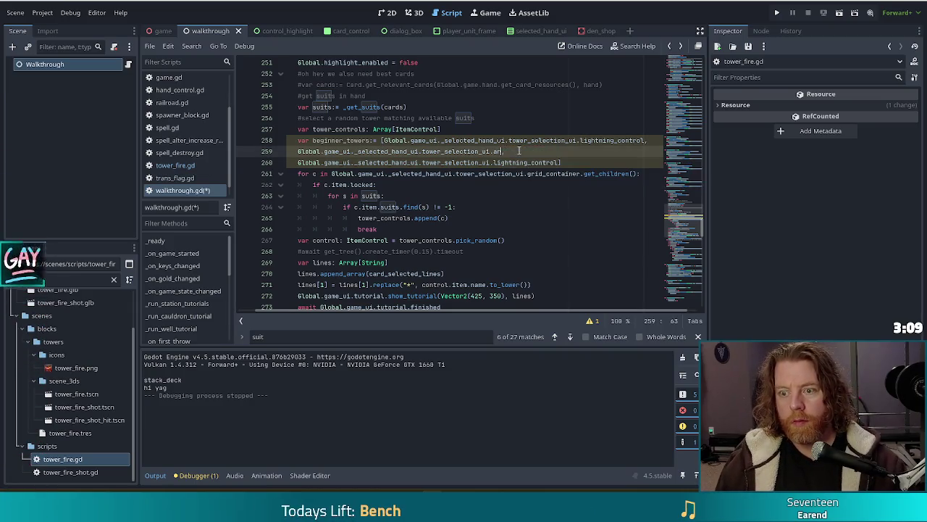
key(Return)
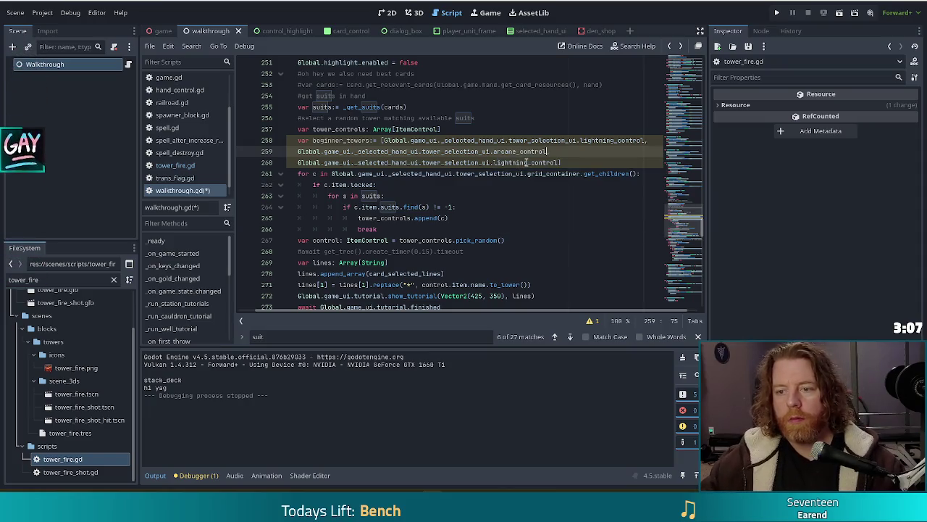
double_click(527, 163)
text(light)
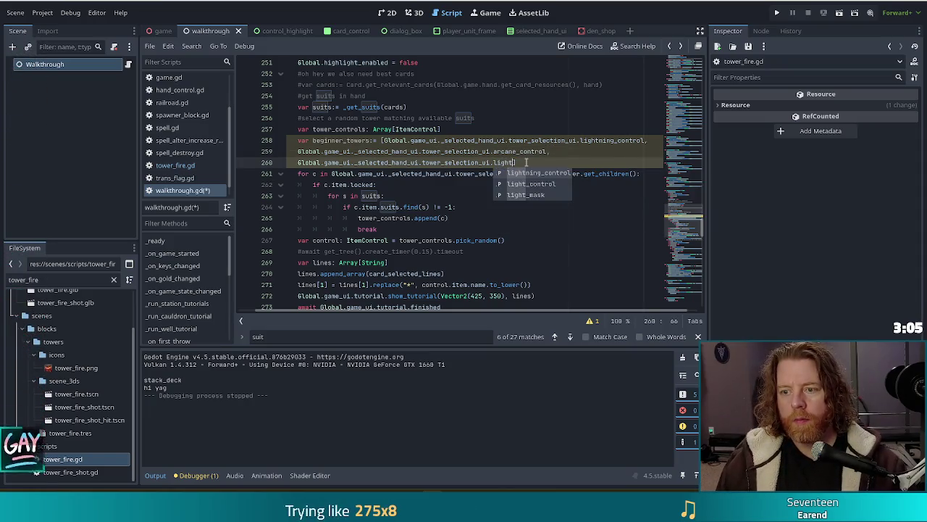
key(Down)
key(Return)
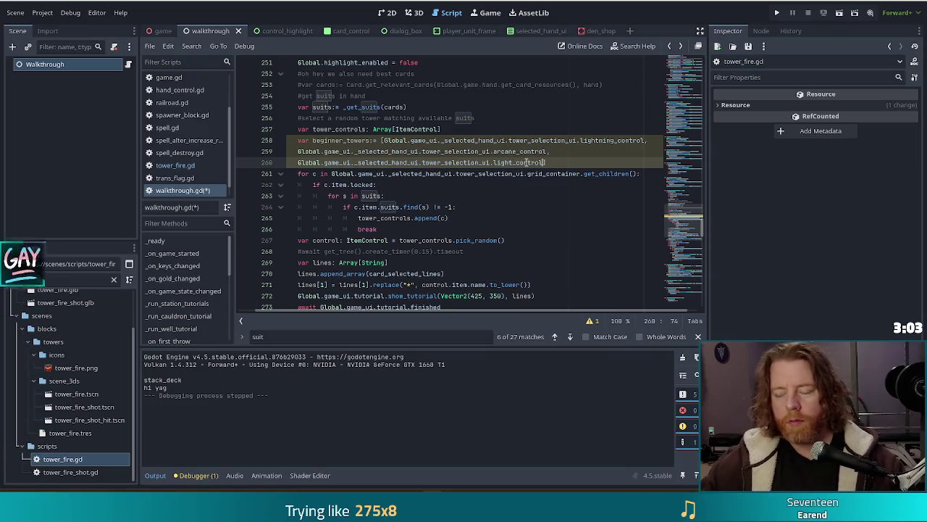
click(615, 140)
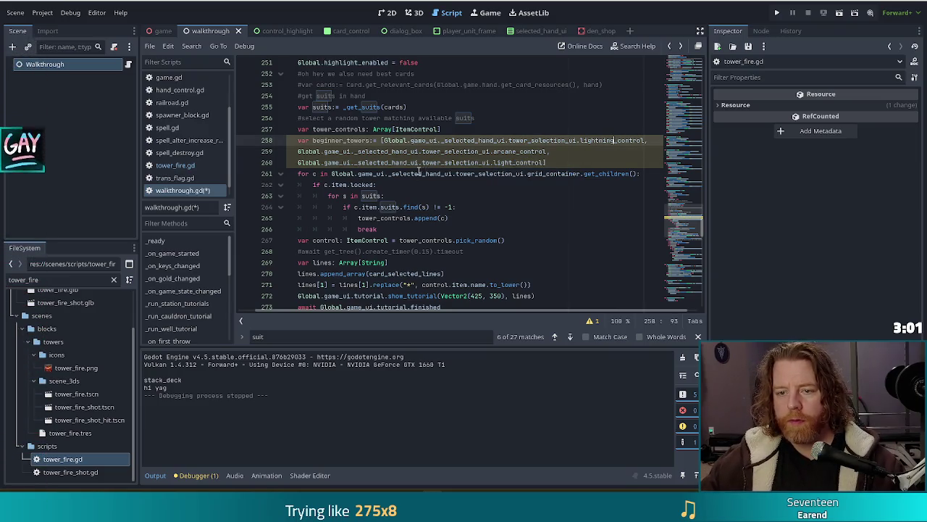
- Change the for-loop source on line 261 to 'beginner_towers:'
drag(505, 310, 444, 316)
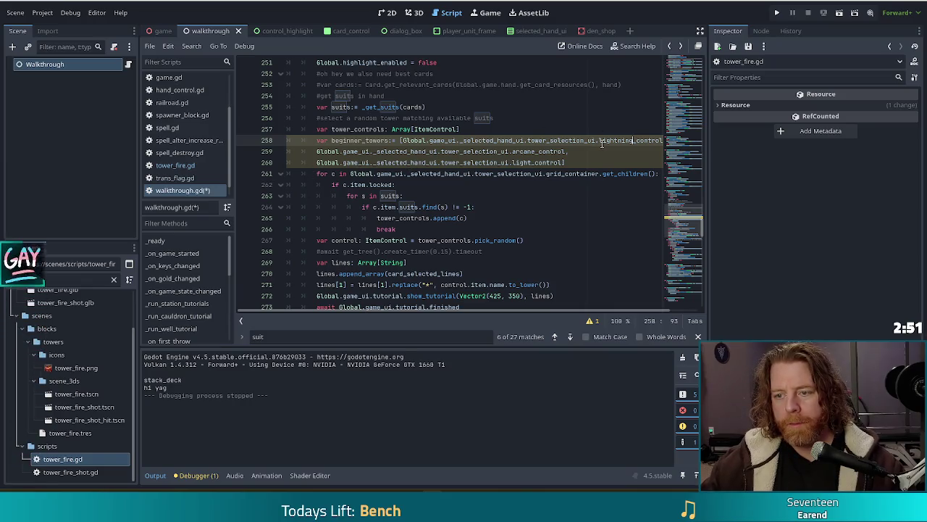
key(Down)
key(Down)
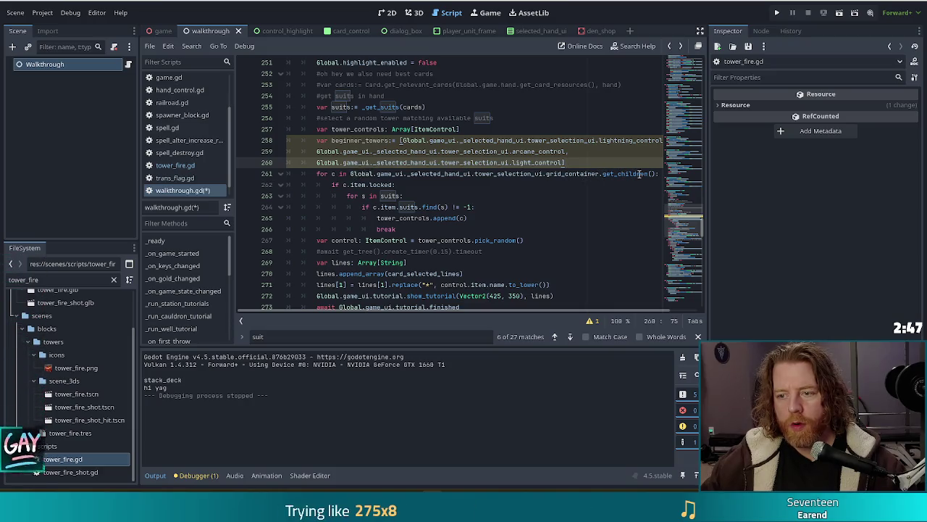
mouse_move(656, 175)
mouse_down()
mouse_move(326, 174)
mouse_move(341, 172)
mouse_up()
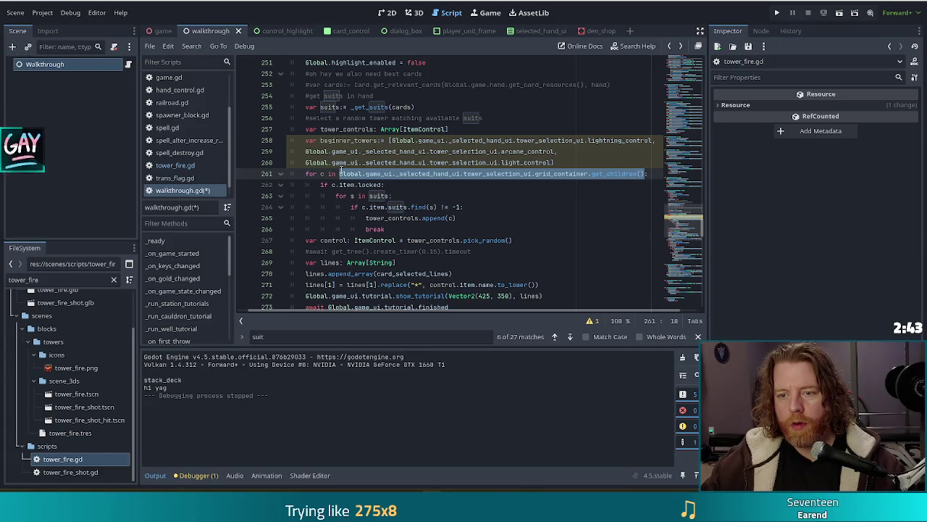
text(beginner_towers)
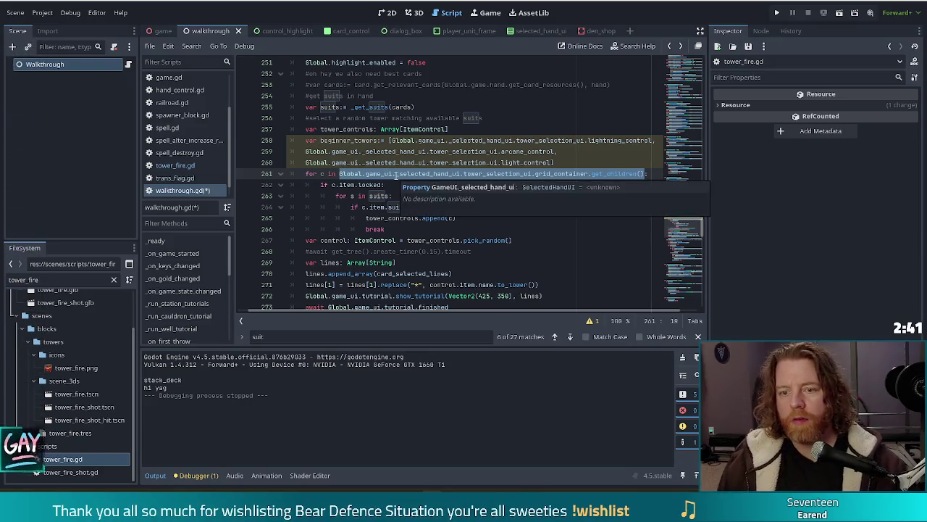
text(:)
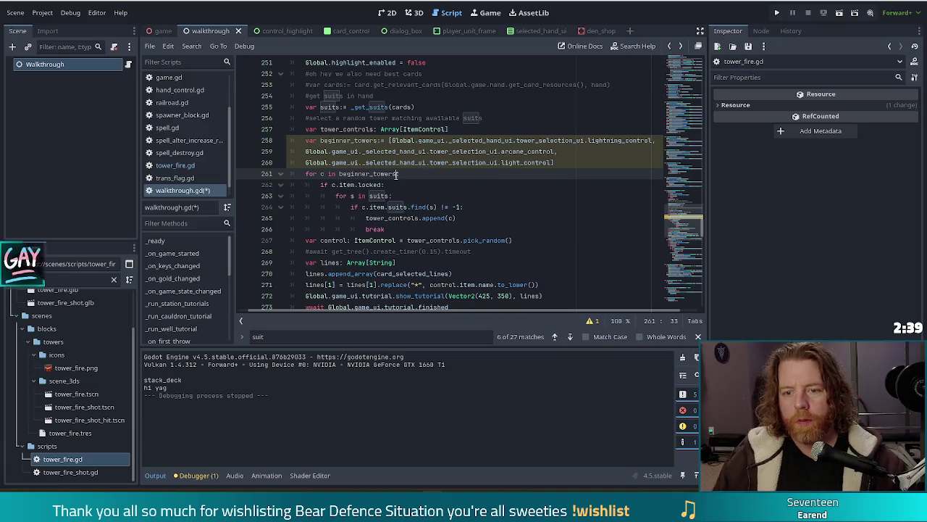
- Delete the 'if c.item.locked:' line and dedent the loop body one level
click(360, 185)
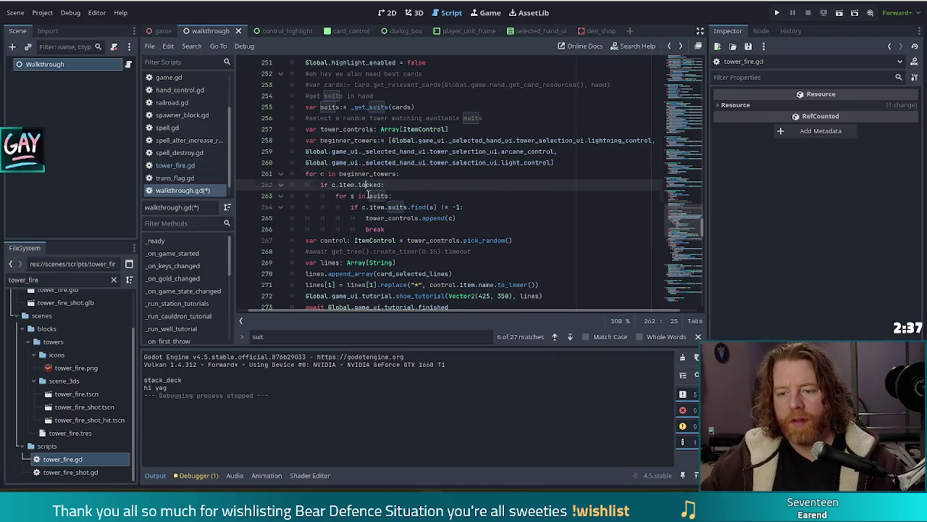
shift+click(464, 229)
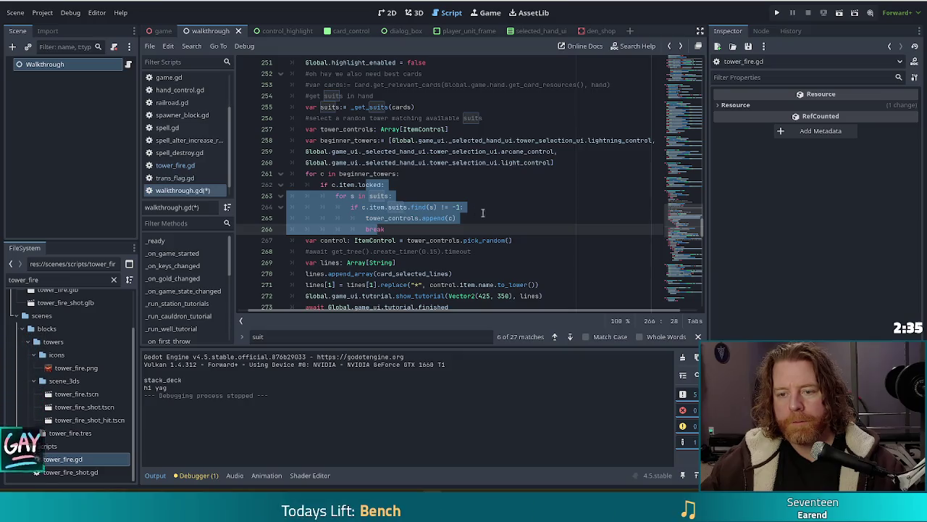
click(505, 216)
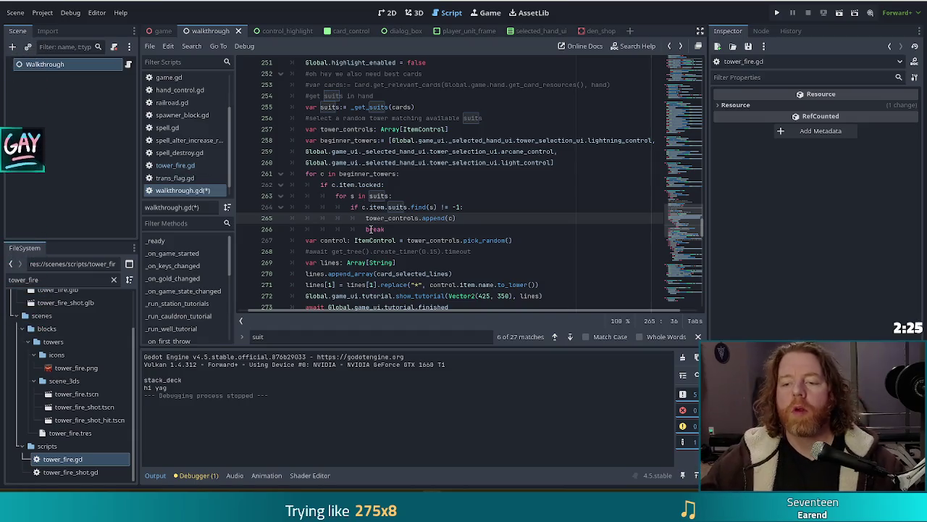
click(519, 240)
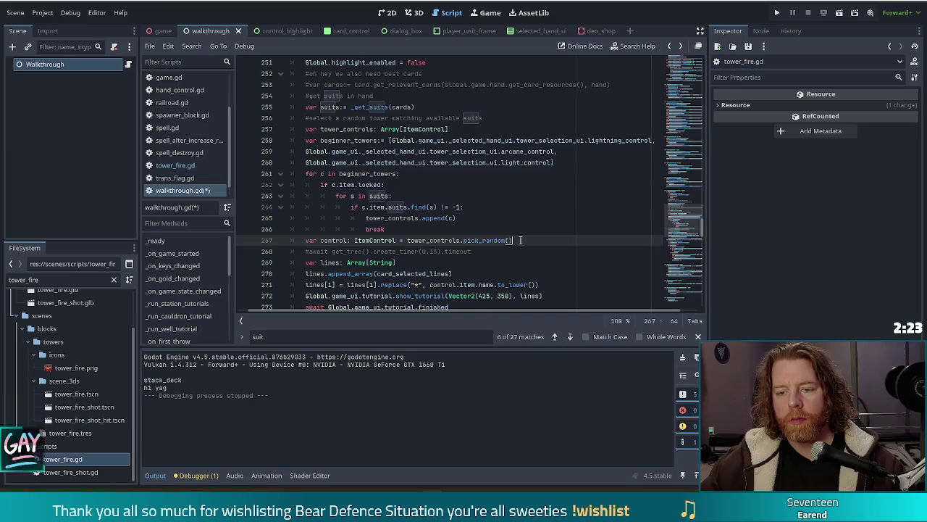
drag(471, 241, 460, 242)
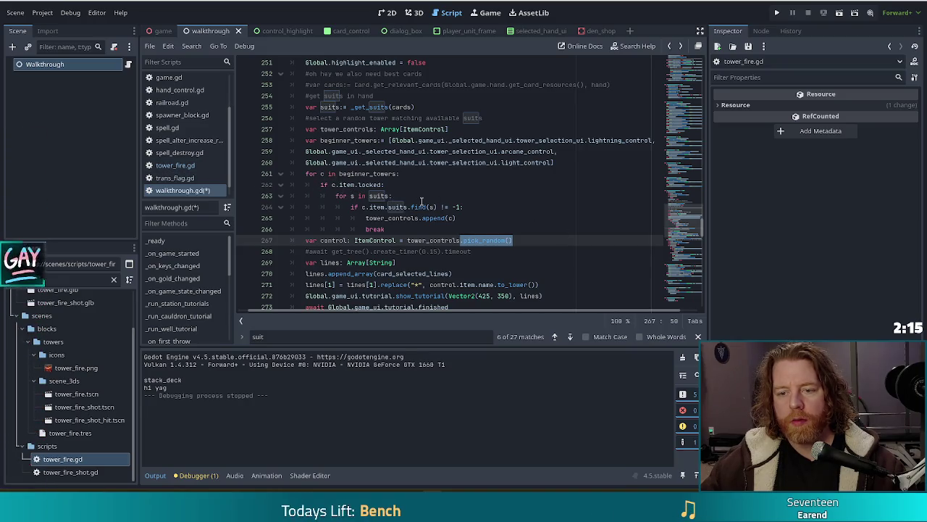
mouse_move(398, 184)
mouse_down()
mouse_move(400, 174)
mouse_move(385, 217)
mouse_up()
key(BackSpace)
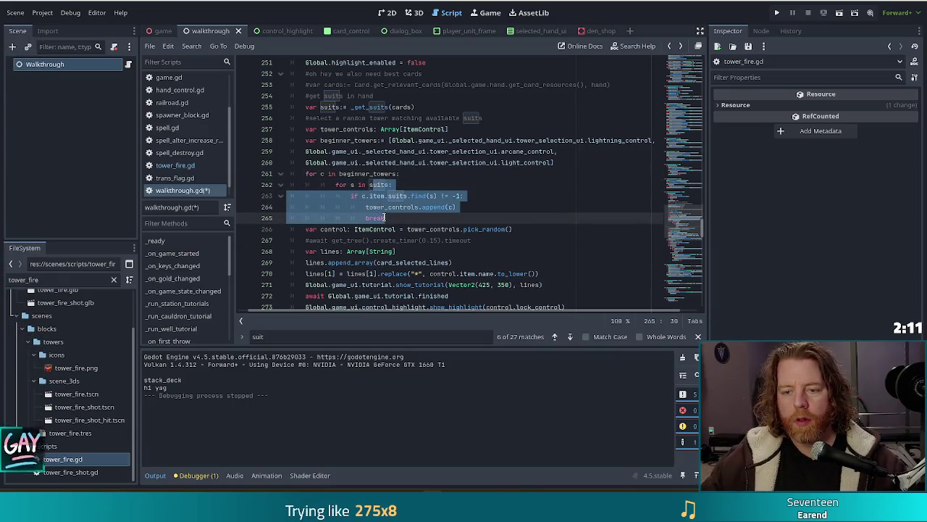
key(shift+Tab)
click(399, 185)
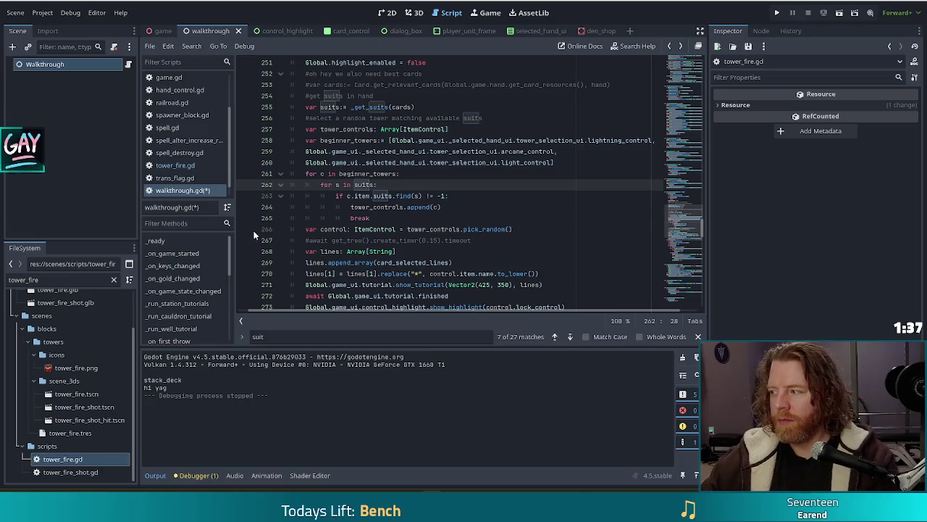
- Replace tower_controls.pick_random() with tower_controls[0] on line 266 and save the script
key(Down)
key(Down)
key(Down)
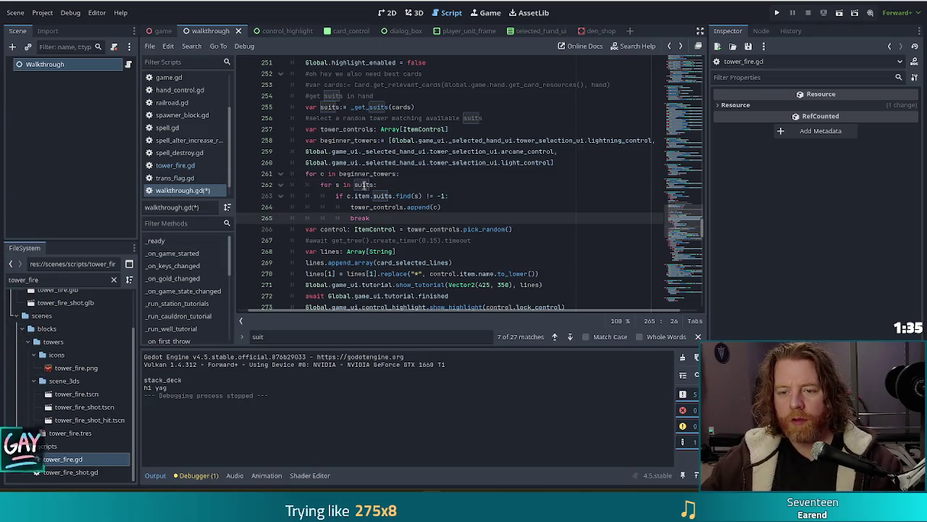
click(443, 196)
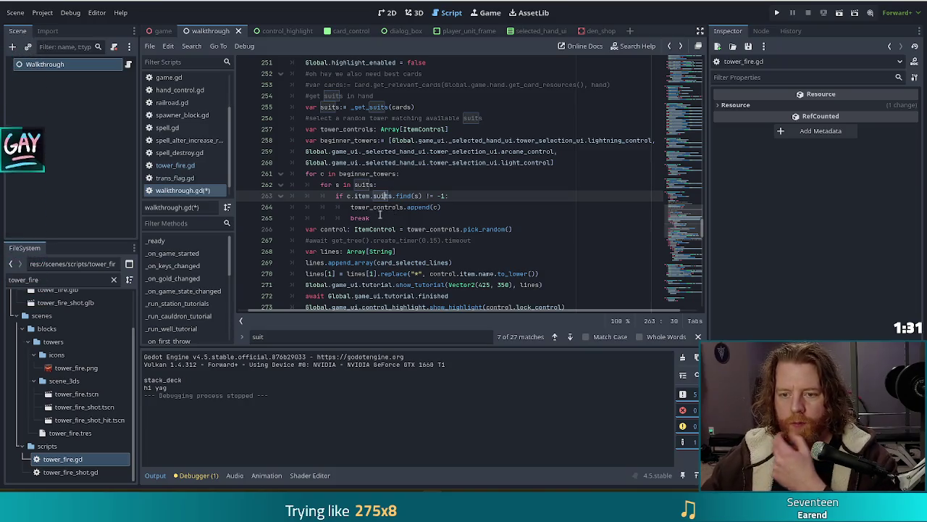
click(513, 228)
drag(512, 228, 458, 229)
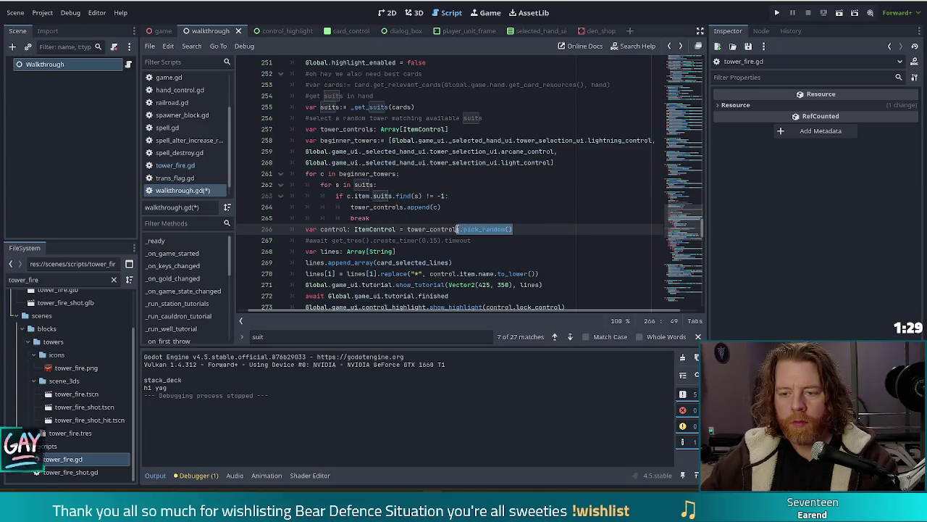
text([0])
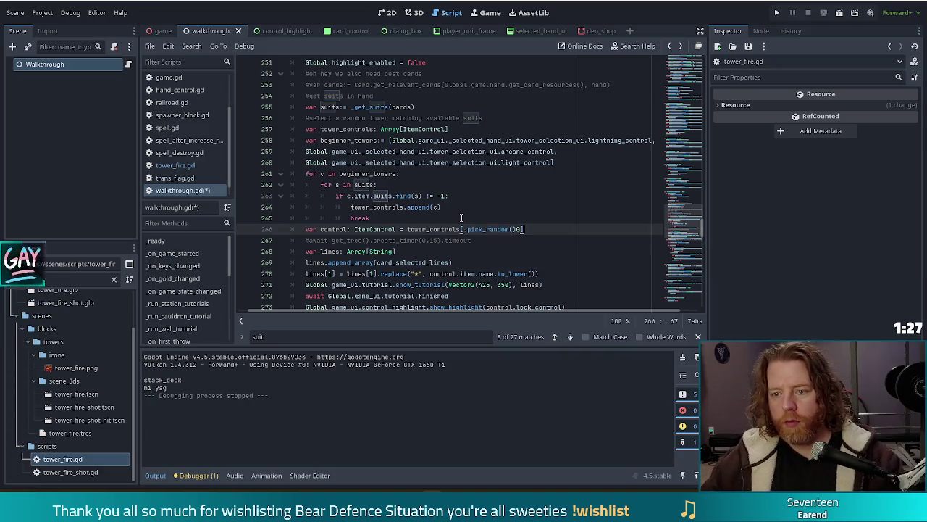
drag(518, 229, 464, 229)
key(Delete)
key(ctrl+s)
- Review the loop header and the lightning, arcane and light control entries
click(425, 174)
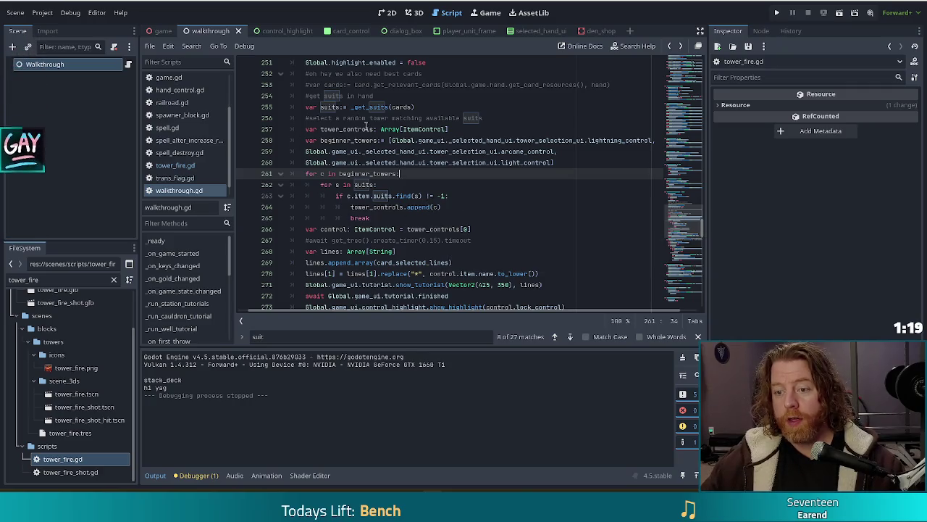
click(603, 139)
click(542, 151)
click(536, 162)
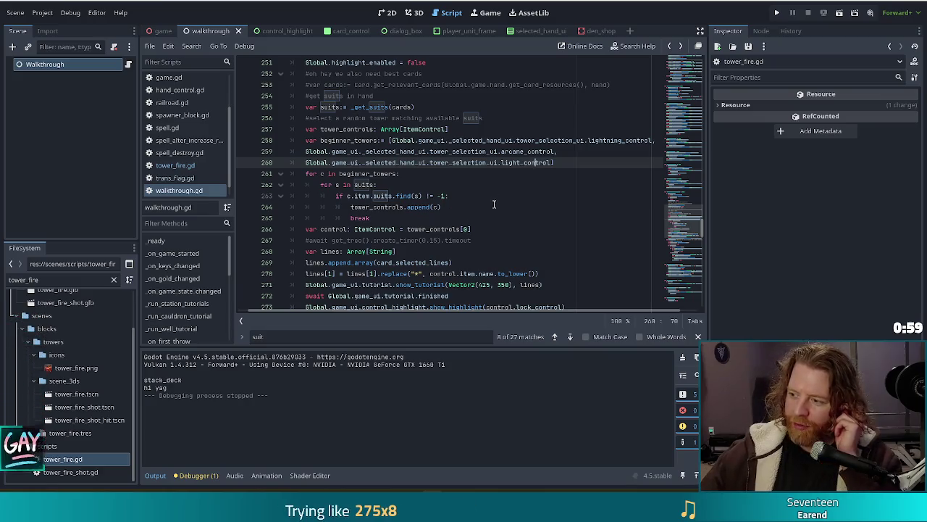
- Run the project to launch Bear Defence Situation
click(777, 12)
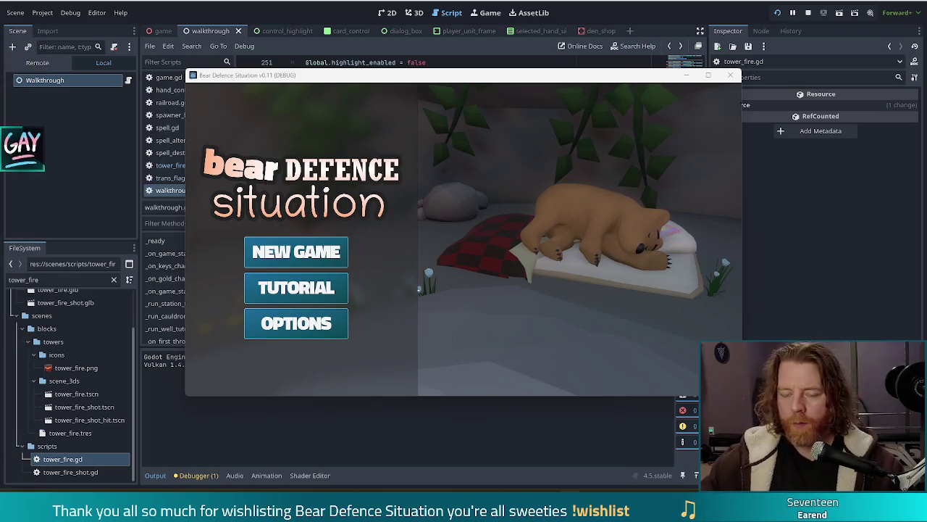
- Start the Tutorial, buy the Key in the shop, and go outside to the next wave
click(543, 354)
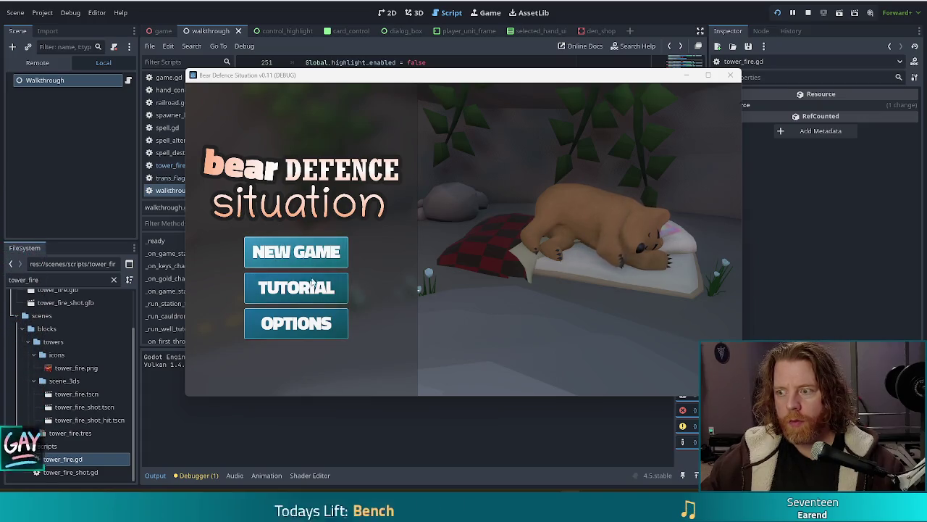
click(310, 287)
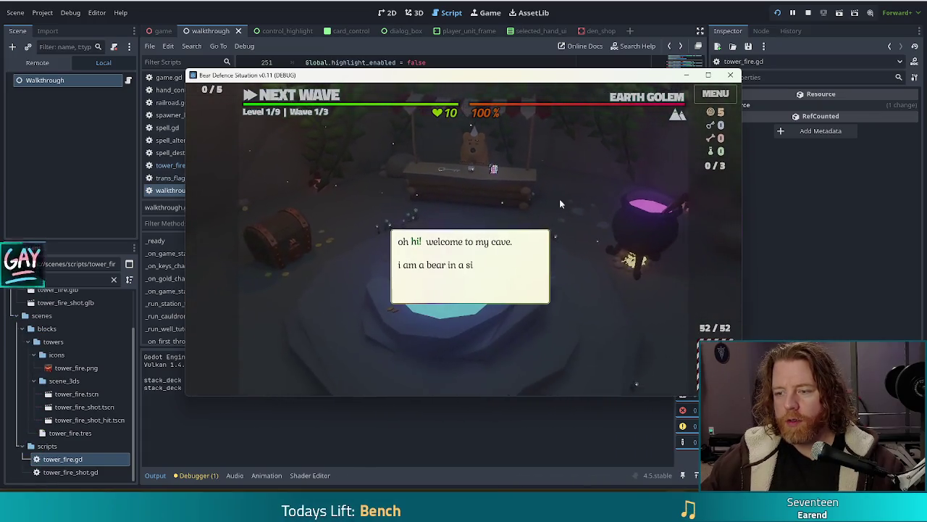
click(547, 203)
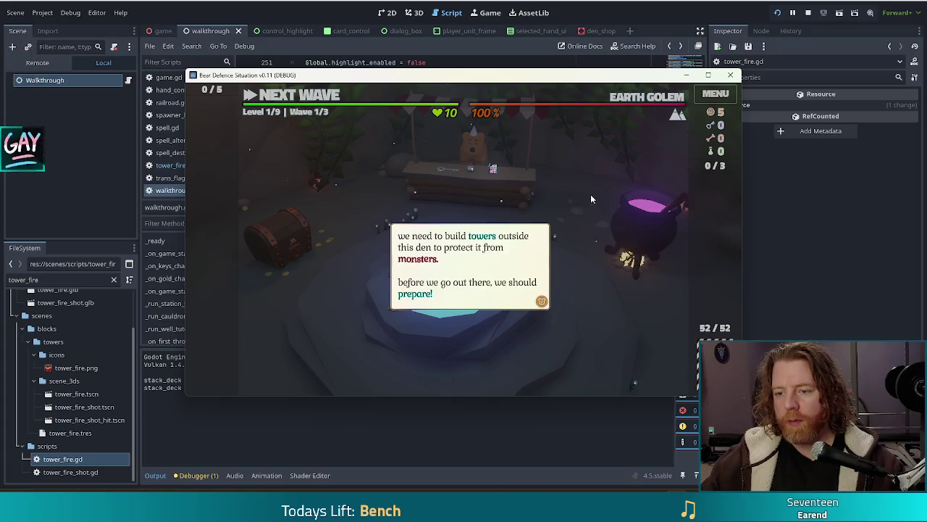
click(591, 194)
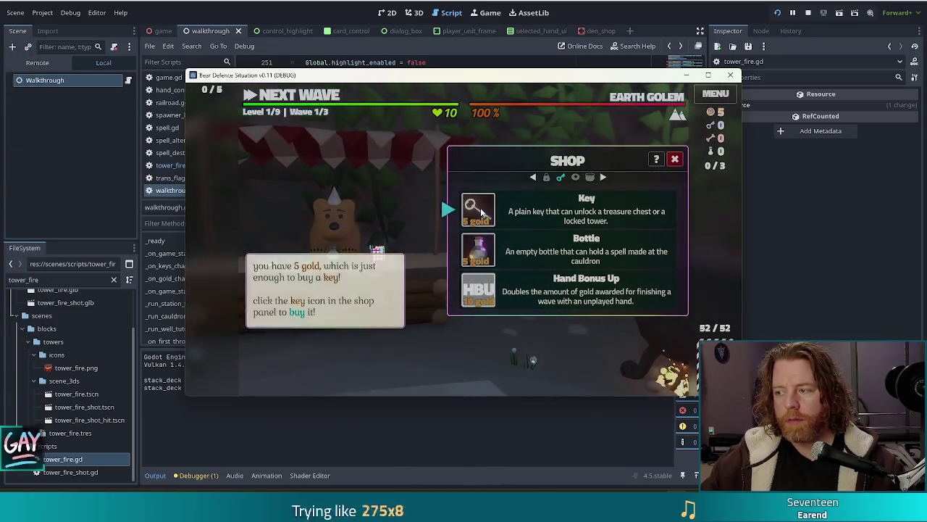
click(482, 210)
click(481, 208)
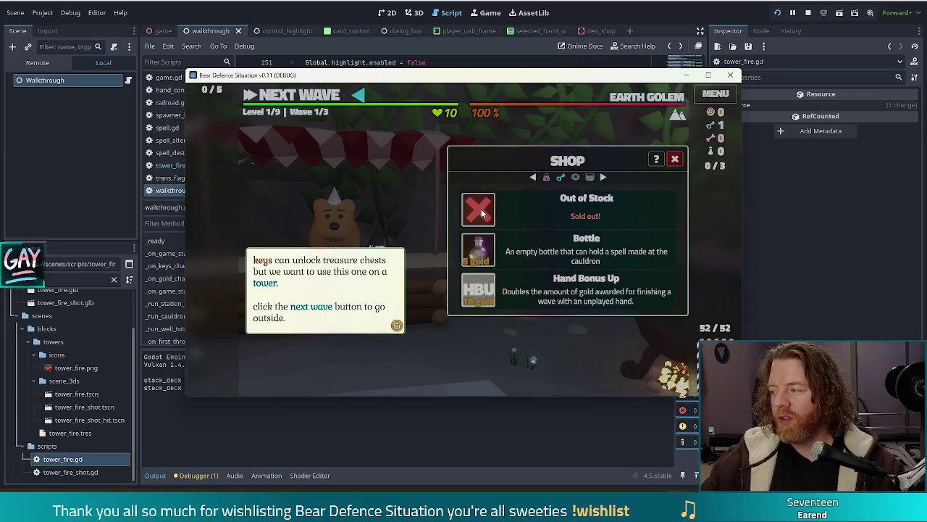
click(404, 189)
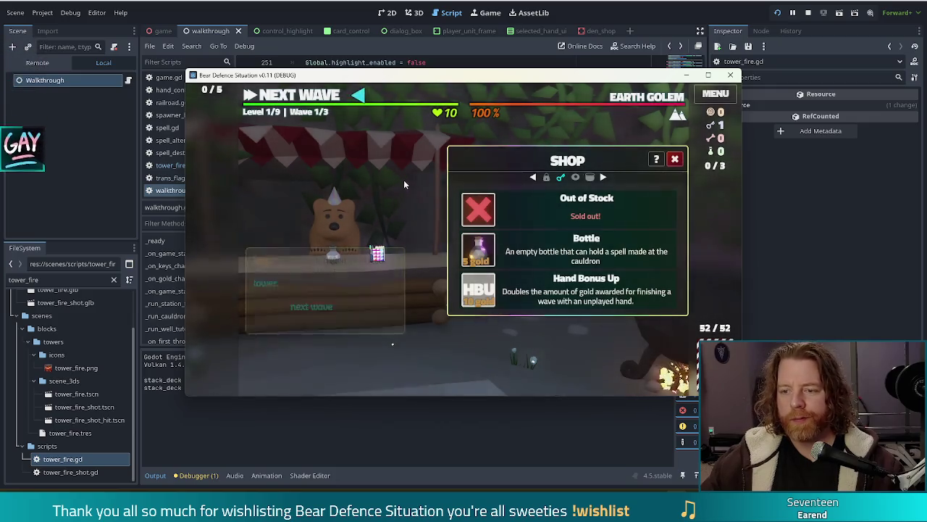
click(311, 91)
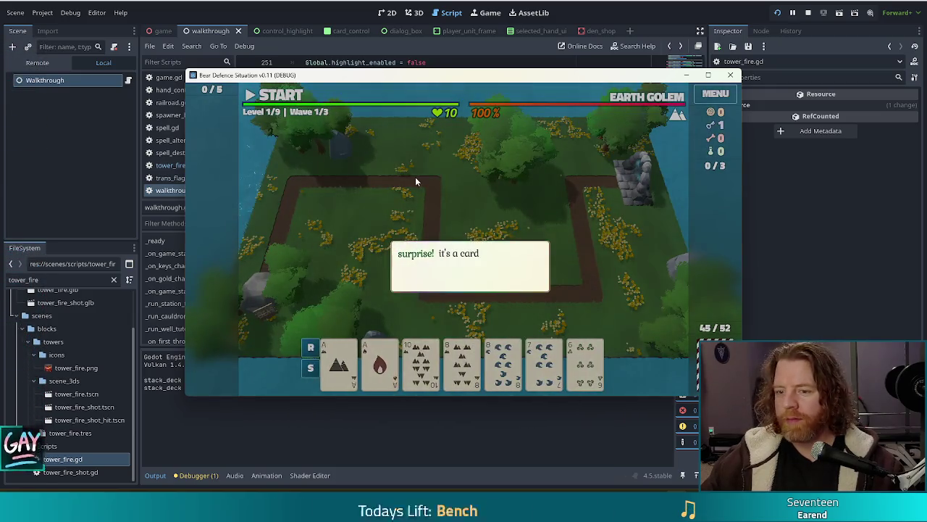
- Dismiss the poker explanation and pick Ace of Earth, Ace of Fire, 8 of Earth, 8 of Water for Two Pair
click(355, 283)
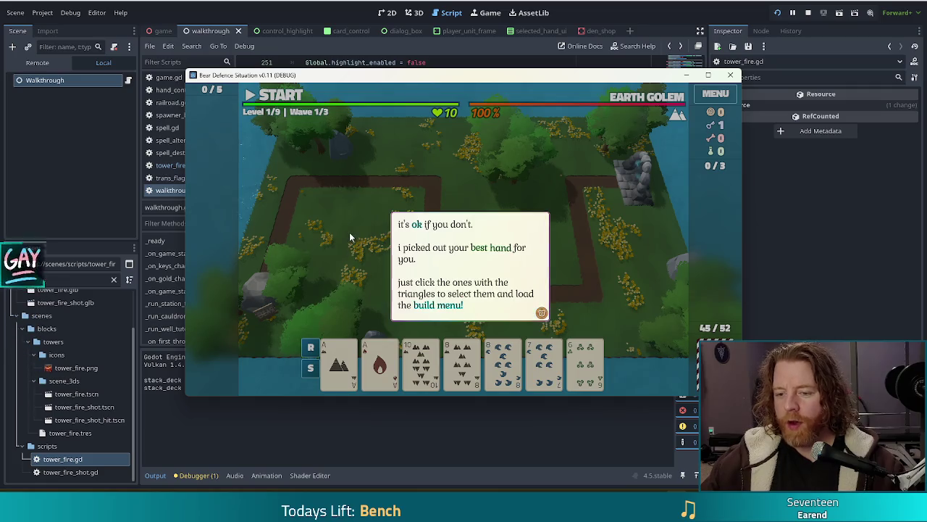
click(349, 248)
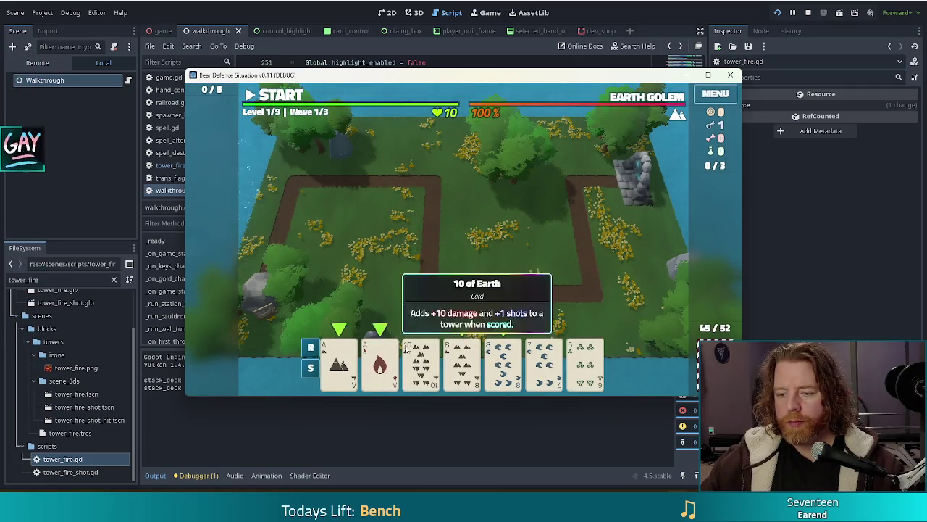
click(338, 368)
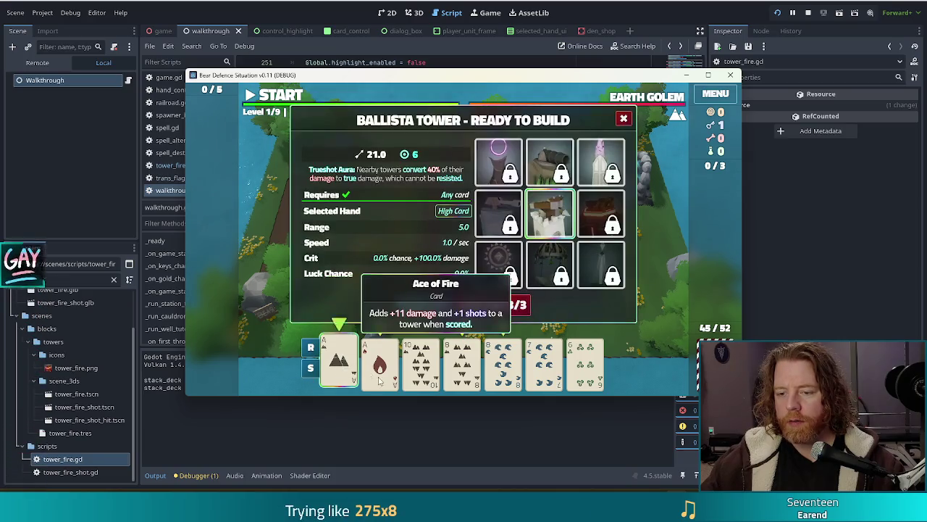
click(380, 362)
click(462, 362)
click(503, 365)
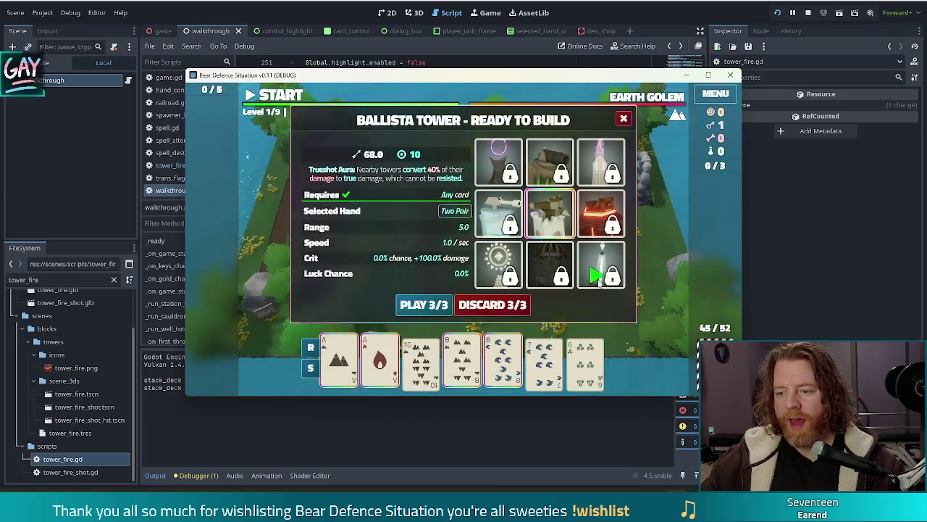
mouse_move(615, 280)
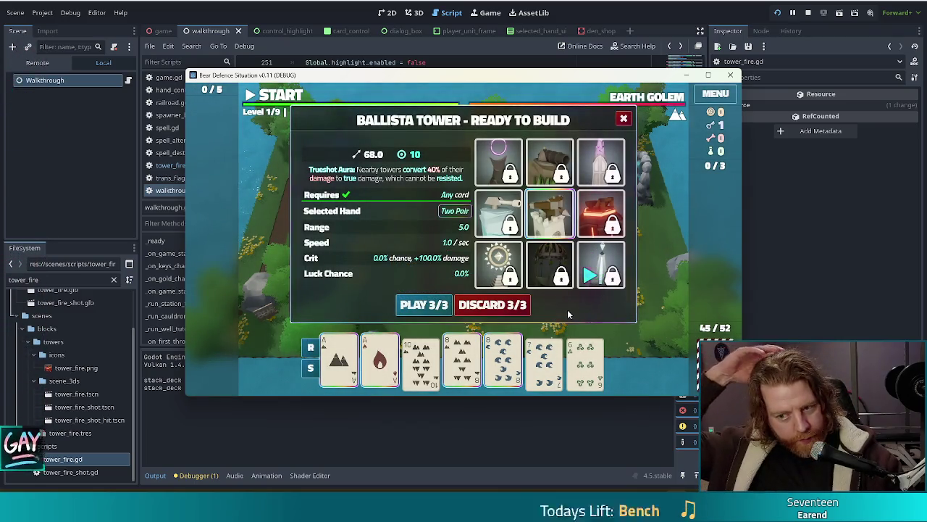
- Stop and rerun the game, start the Tutorial, buy the Key, and head outside
click(779, 13)
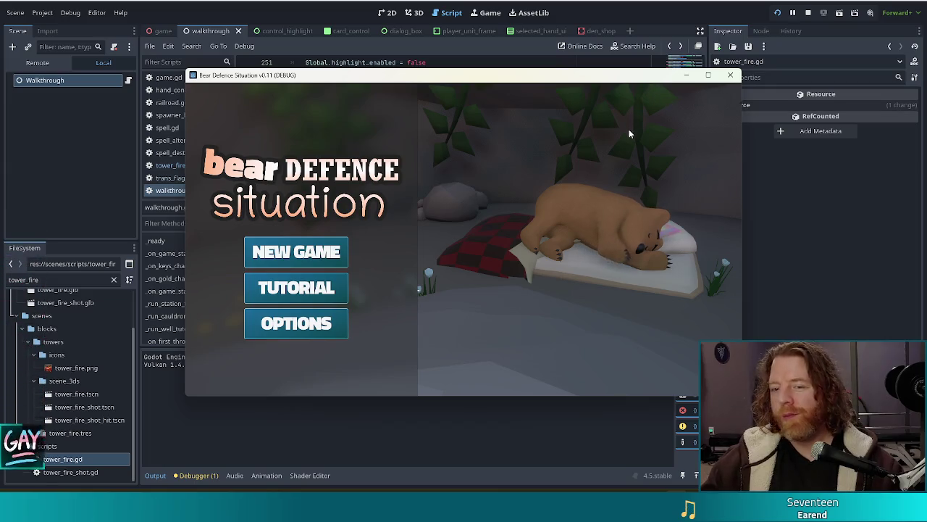
click(289, 287)
click(570, 160)
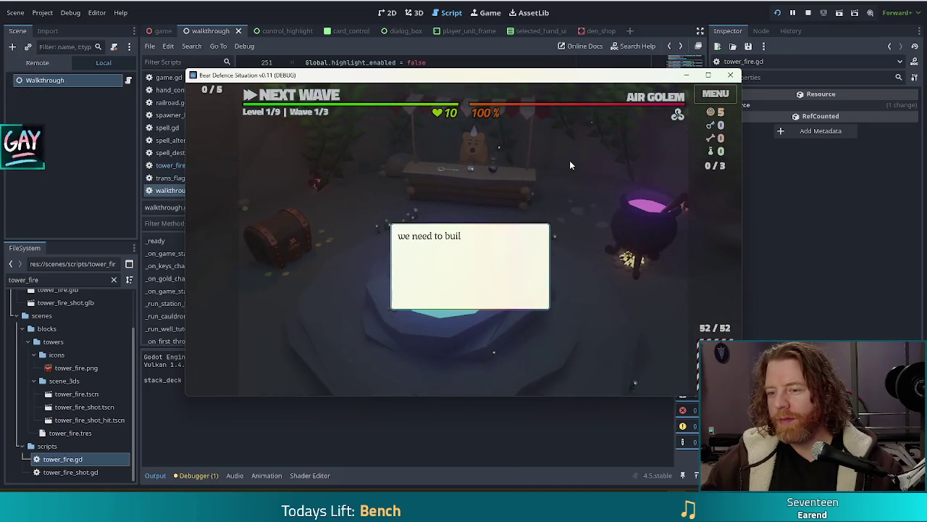
click(570, 160)
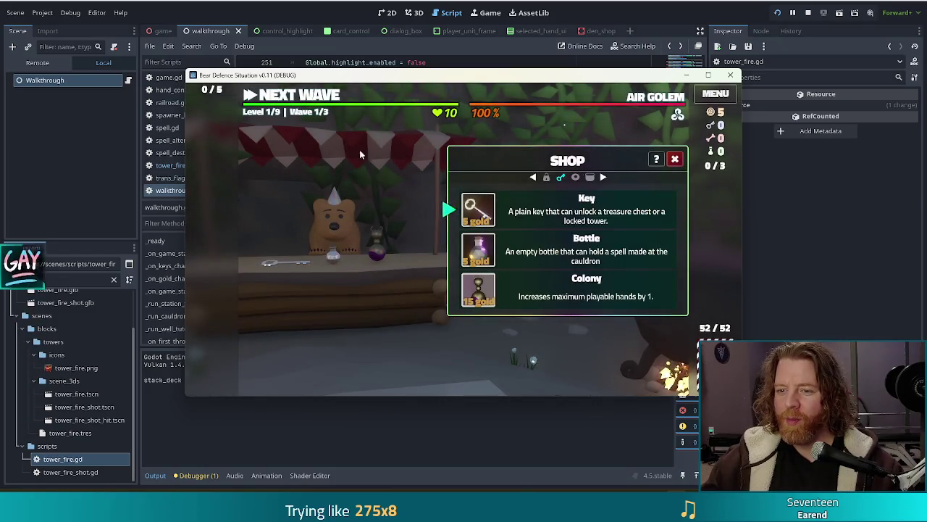
click(478, 216)
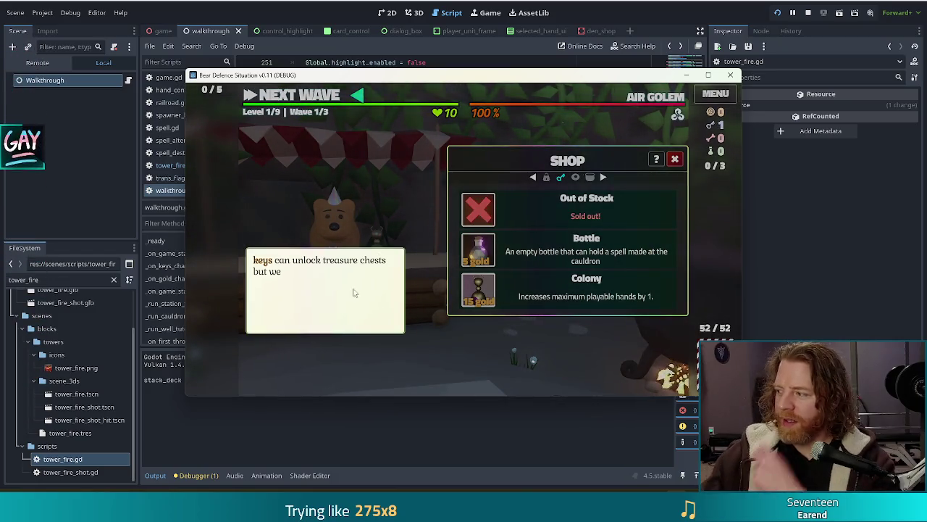
click(297, 95)
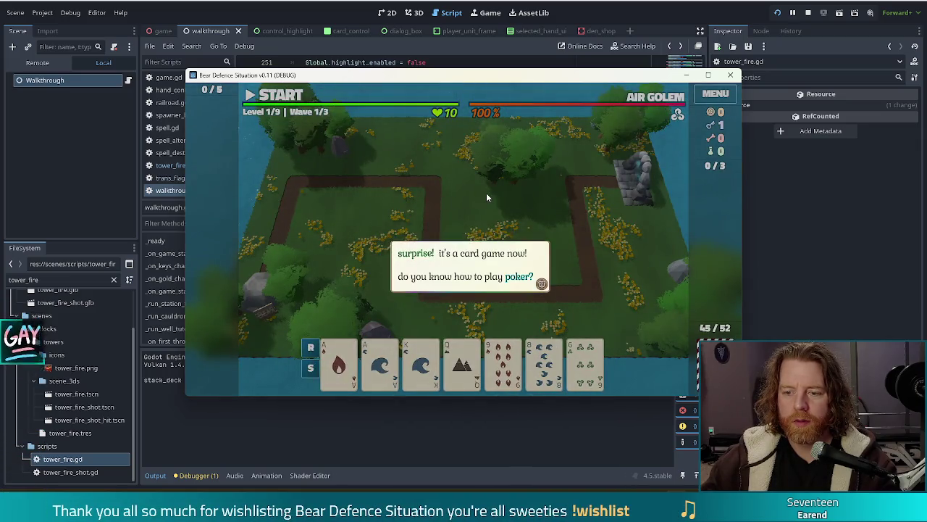
- Select the Ace of Fire and Ace of Water pair, close the tower-unlock message, then close the game
click(486, 193)
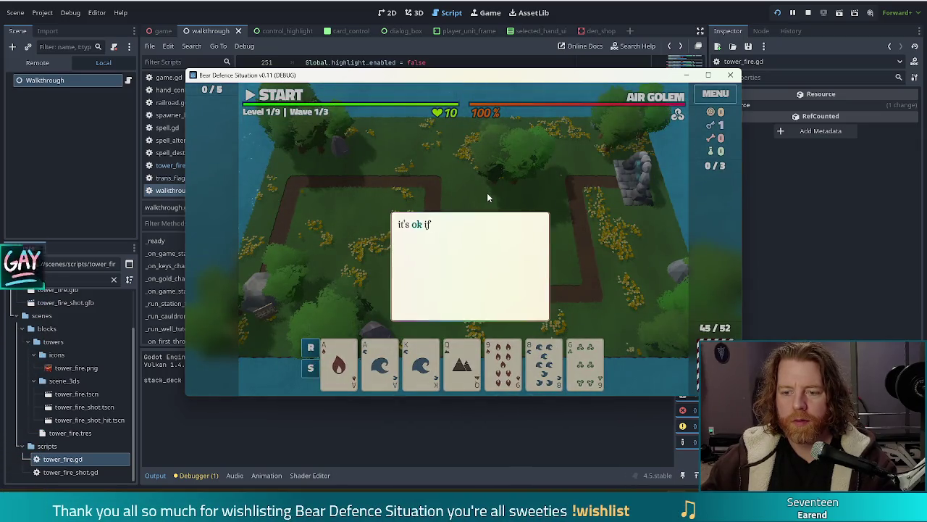
click(457, 195)
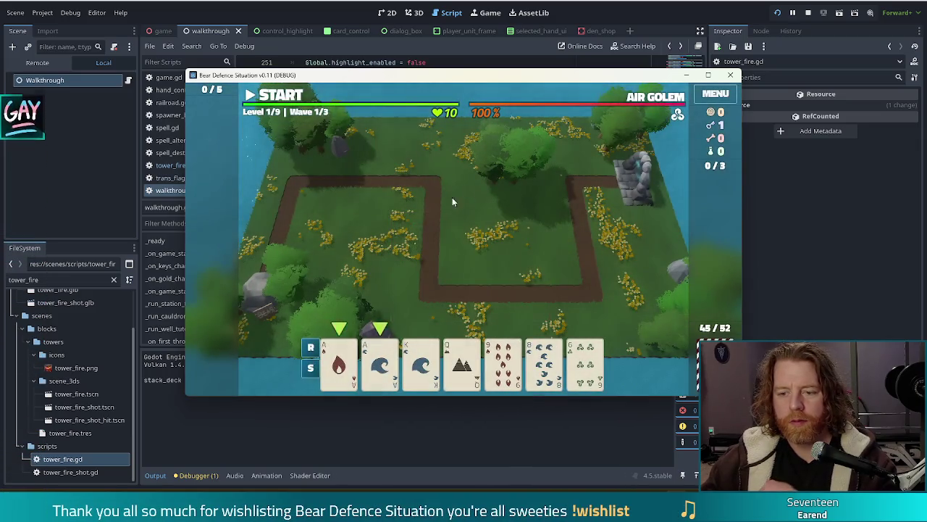
click(336, 366)
click(380, 362)
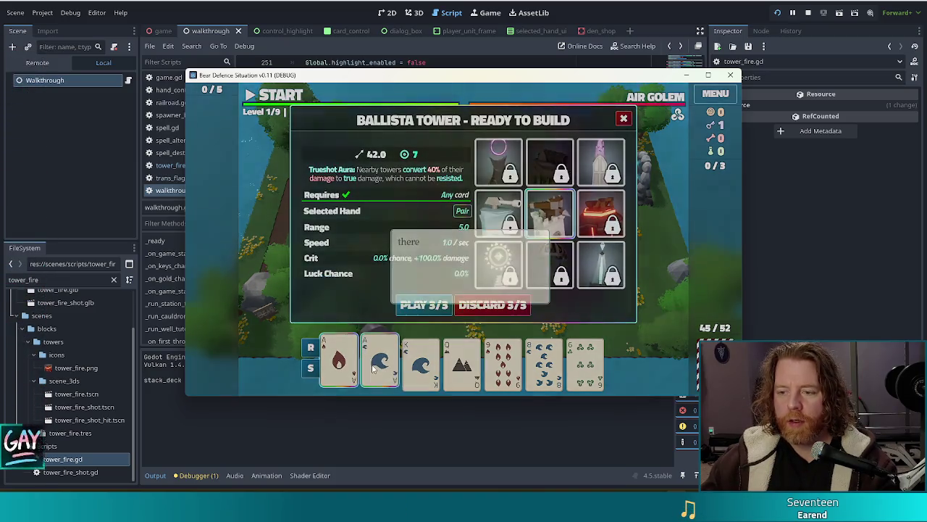
click(316, 228)
click(551, 239)
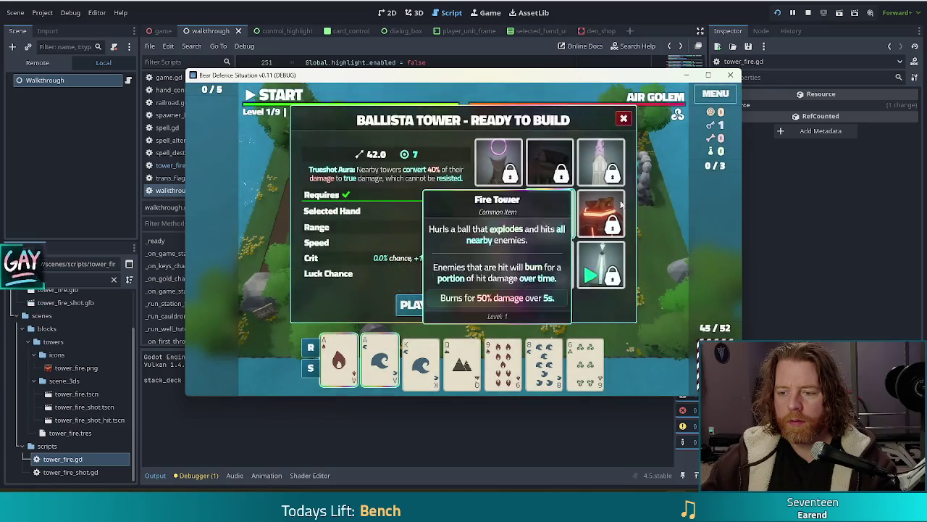
click(687, 74)
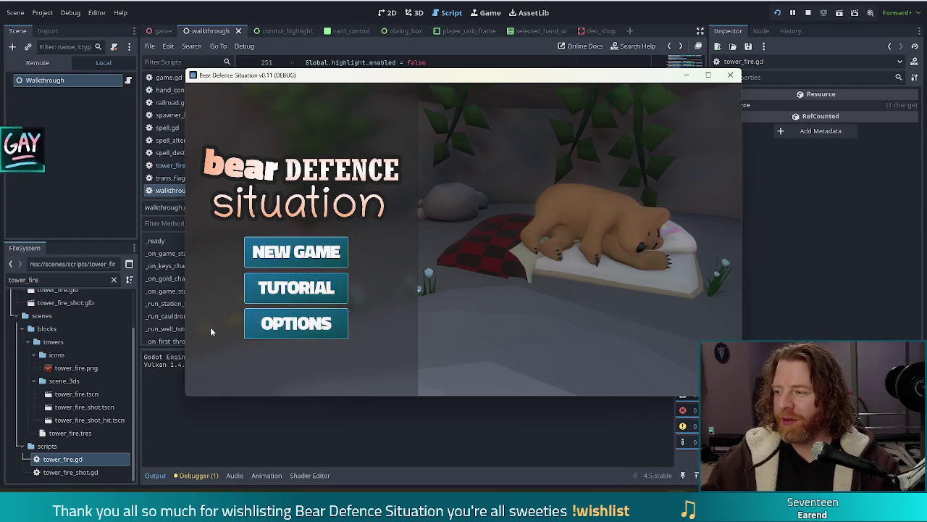
- Start the Tutorial again, buy the Key, and go outside to start the wave
click(269, 289)
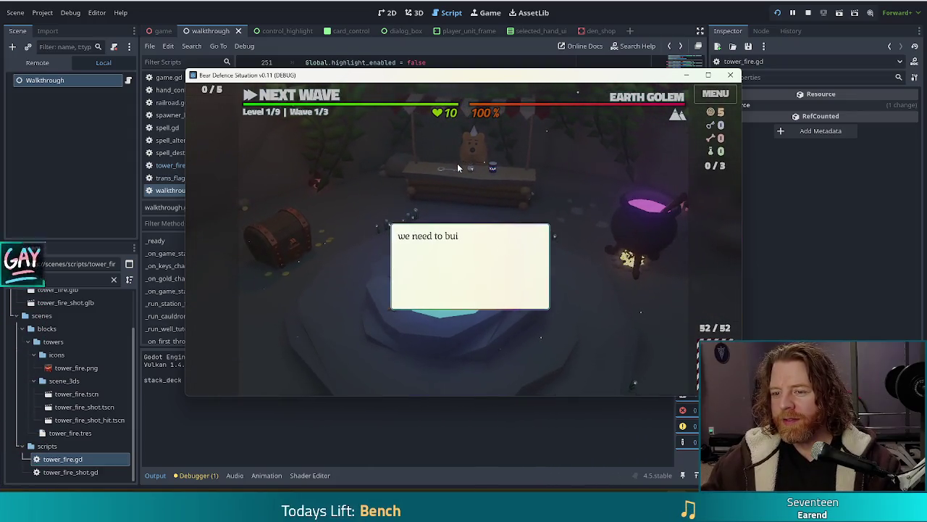
click(457, 168)
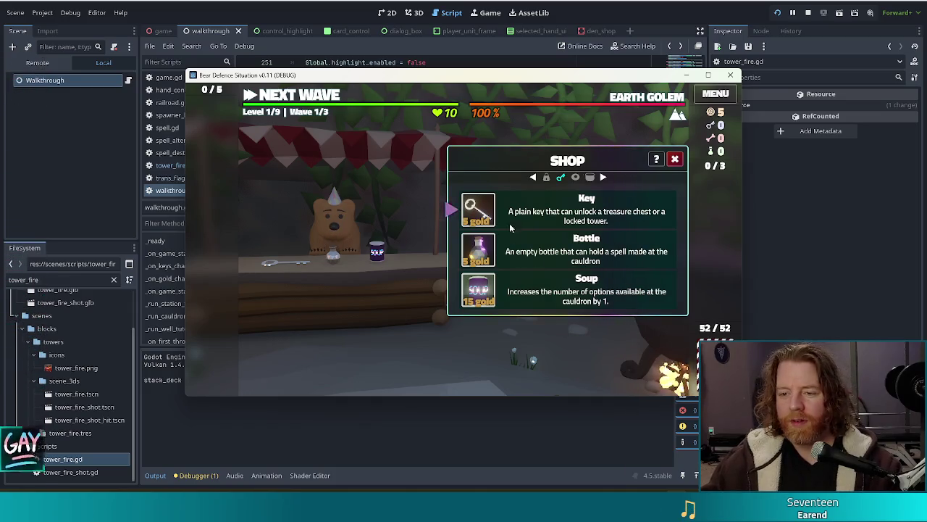
click(475, 210)
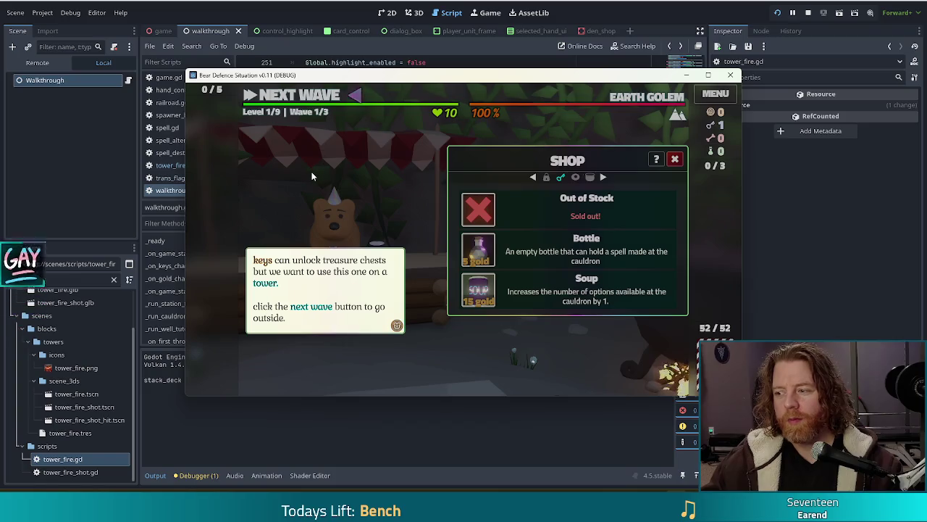
click(316, 145)
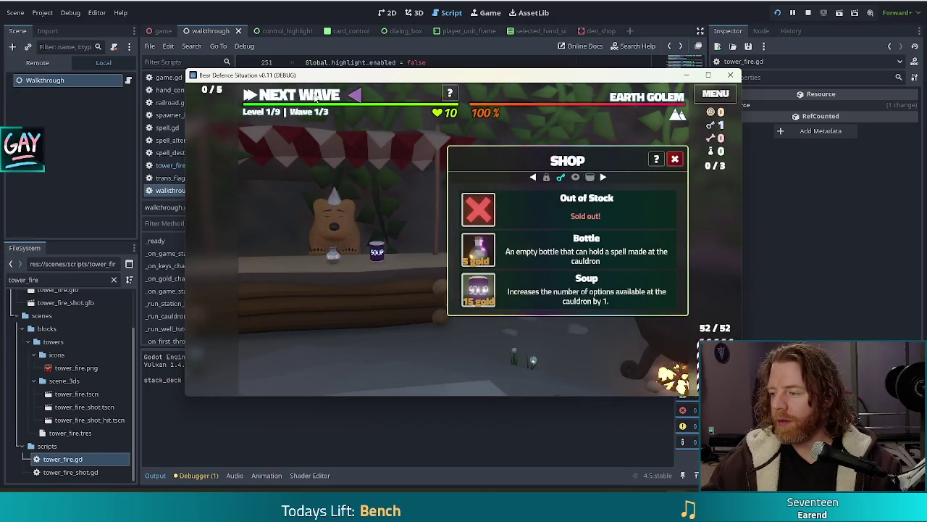
click(316, 99)
- Pick the Jack of Earth and Jack of Water as a Pair and read the tower-choice message
click(437, 191)
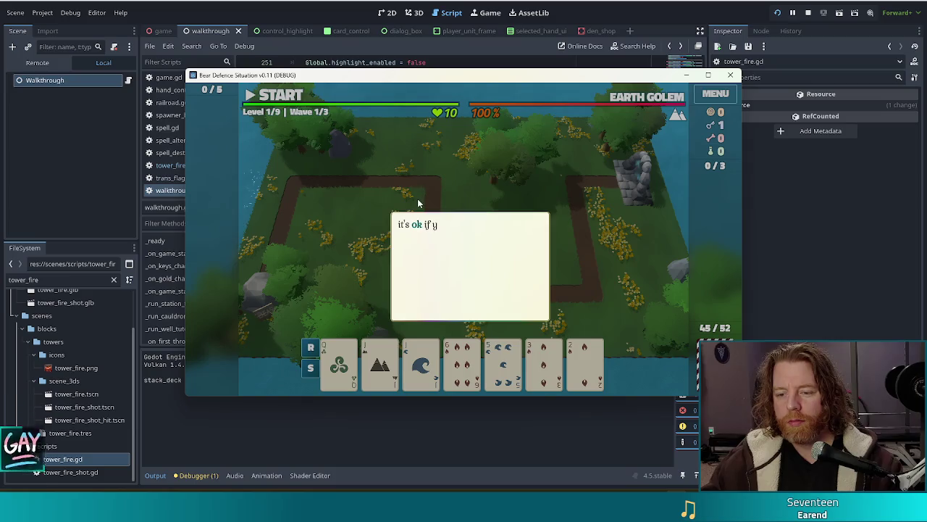
click(361, 170)
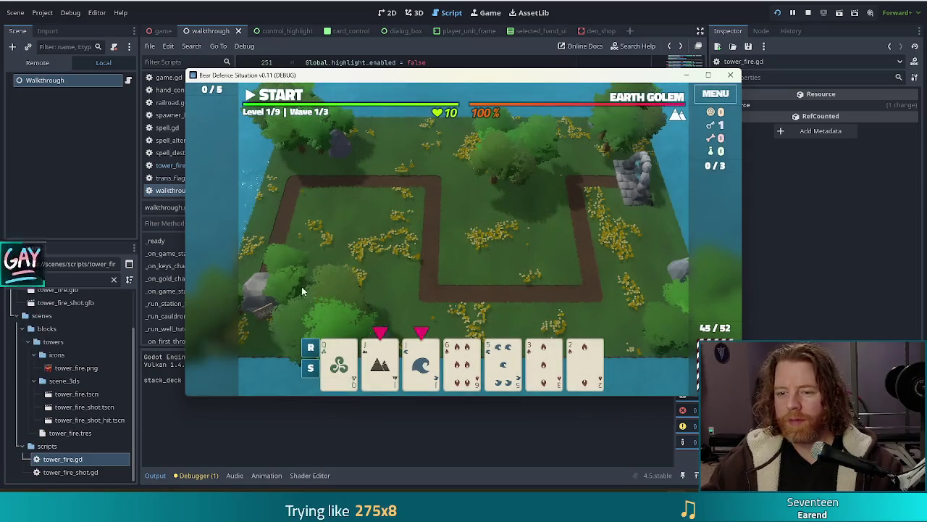
click(379, 362)
click(418, 368)
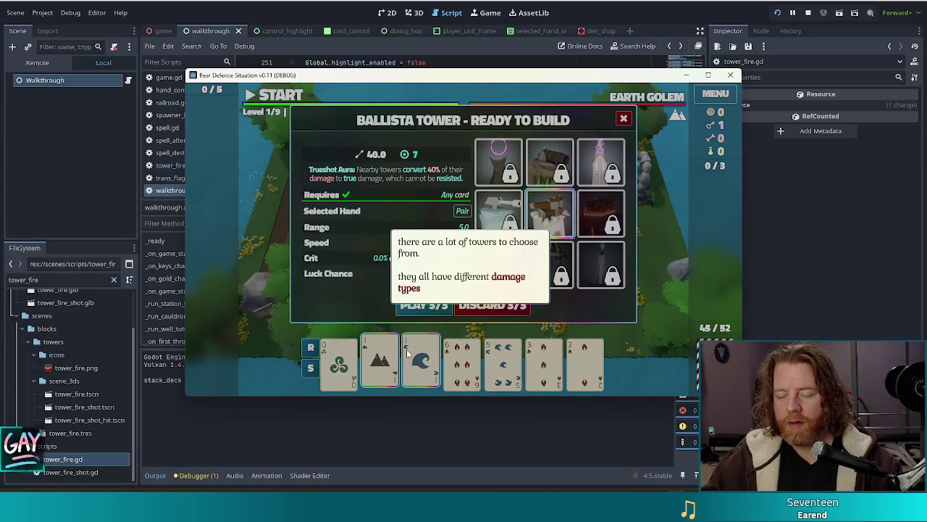
click(385, 206)
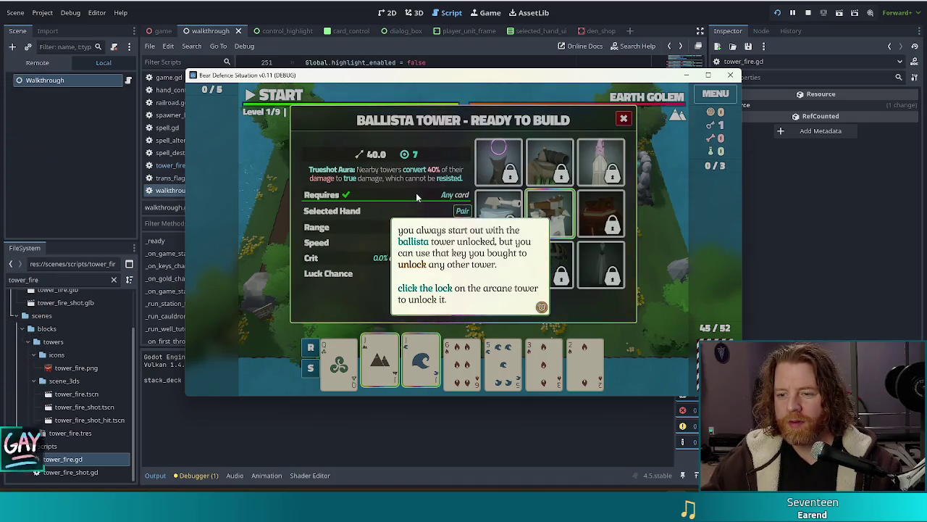
click(417, 196)
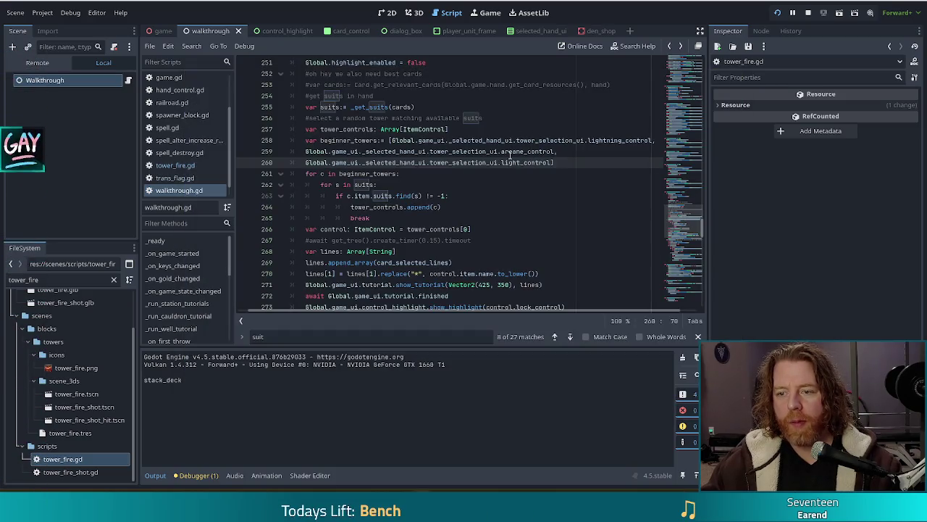
- Select a word on the arcane_control line 259 of walkthrough.gd
double_click(510, 154)
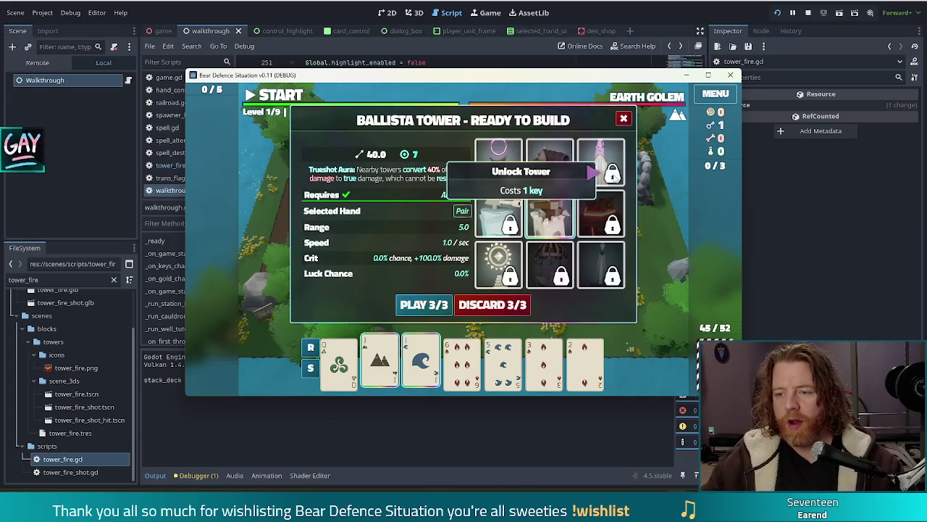
- Unlock the arcane tower with the key, finish the tutorial messages, then stop the game with F8
click(613, 179)
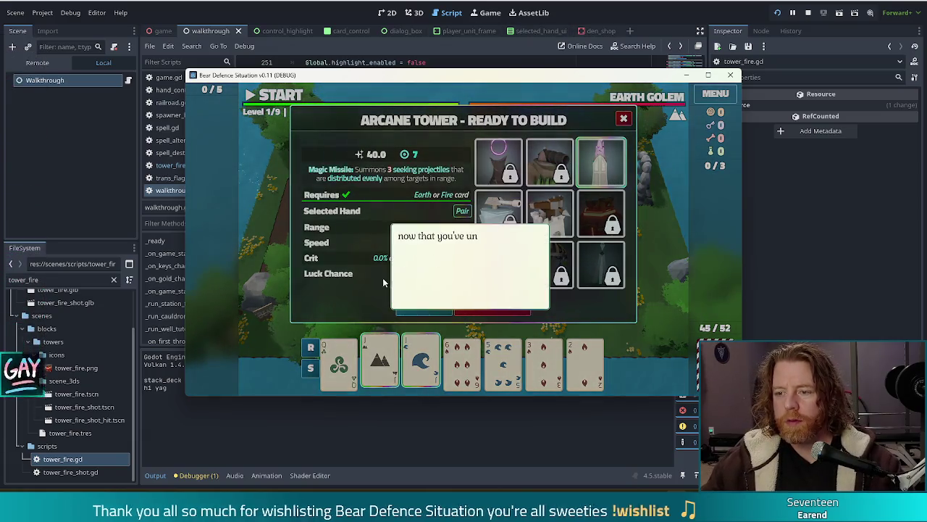
click(519, 185)
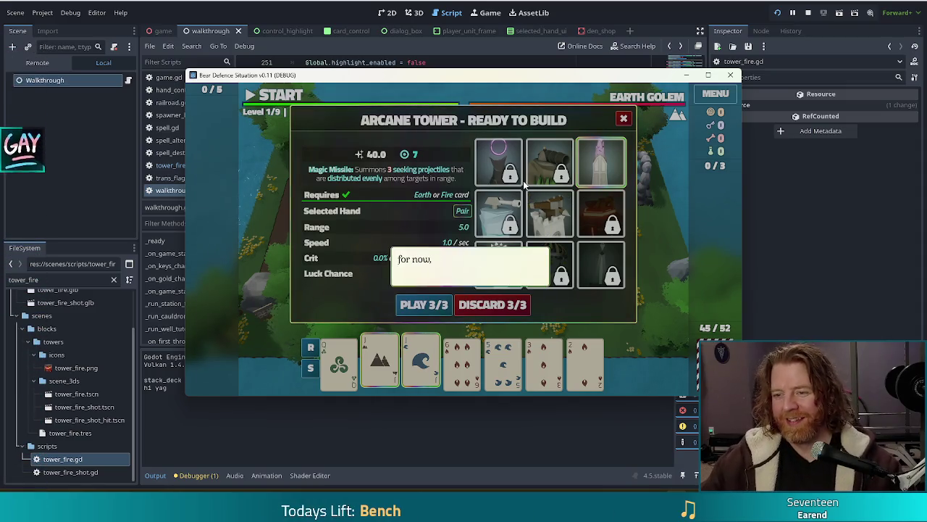
click(517, 183)
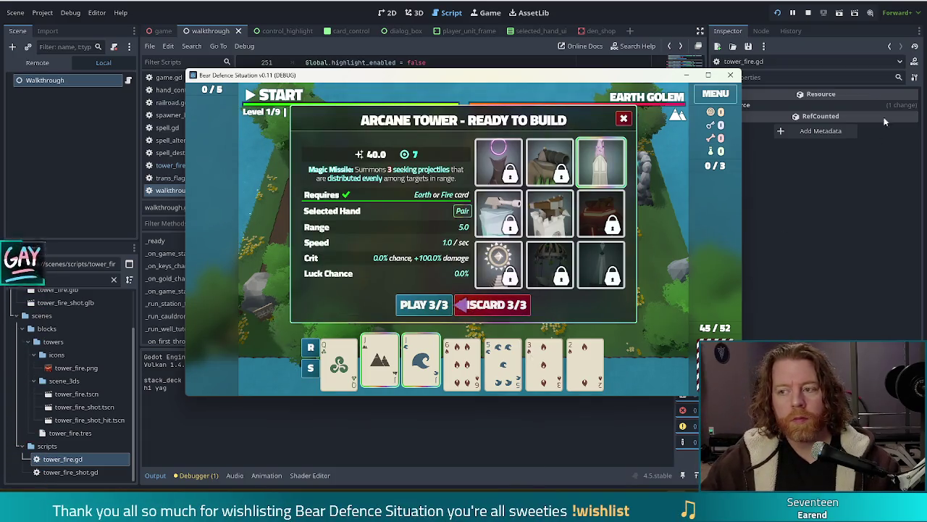
key(F8)
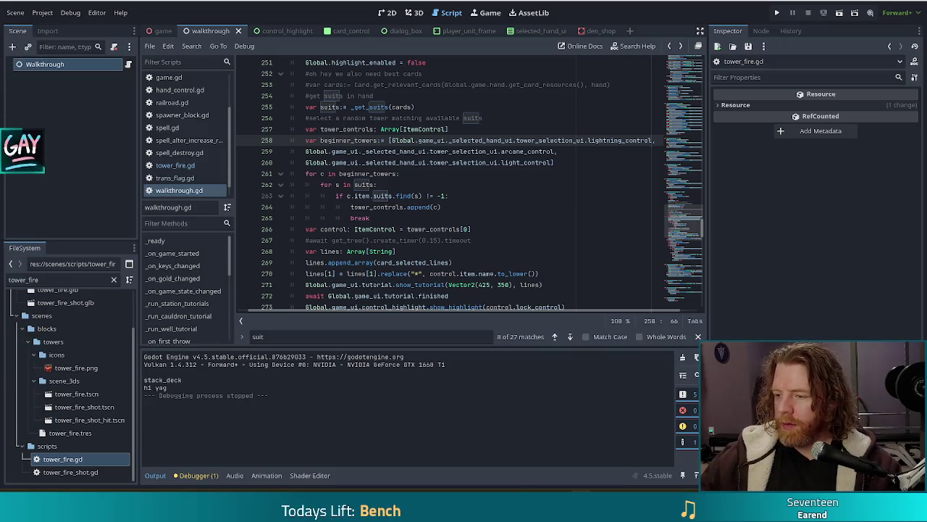
- Lower the system volume and place the cursor at the end of the beginner_towers list
key(XF86AudioLowerVolume)
key(XF86AudioLowerVolume)
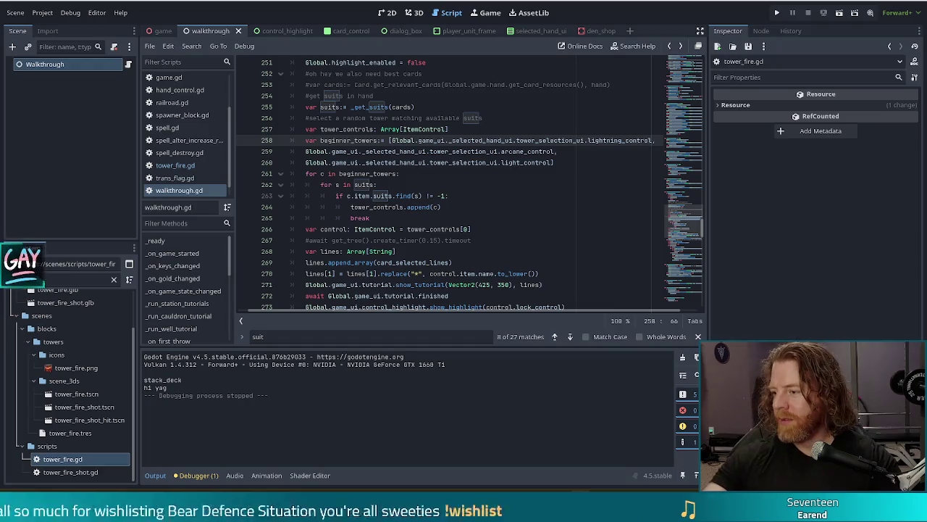
click(548, 175)
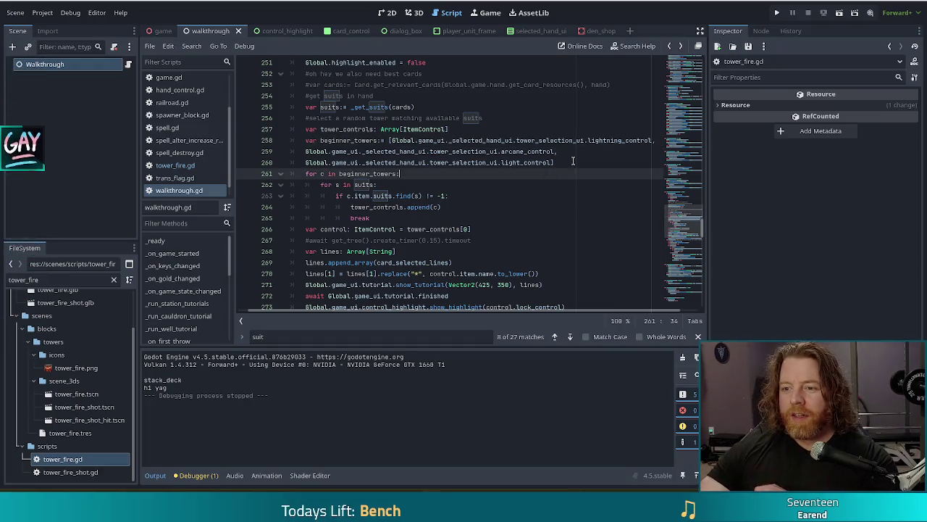
- Review walkthrough.gd's beginner_towers loop, the matching-control append and the first-control pick
click(565, 163)
mouse_move(540, 138)
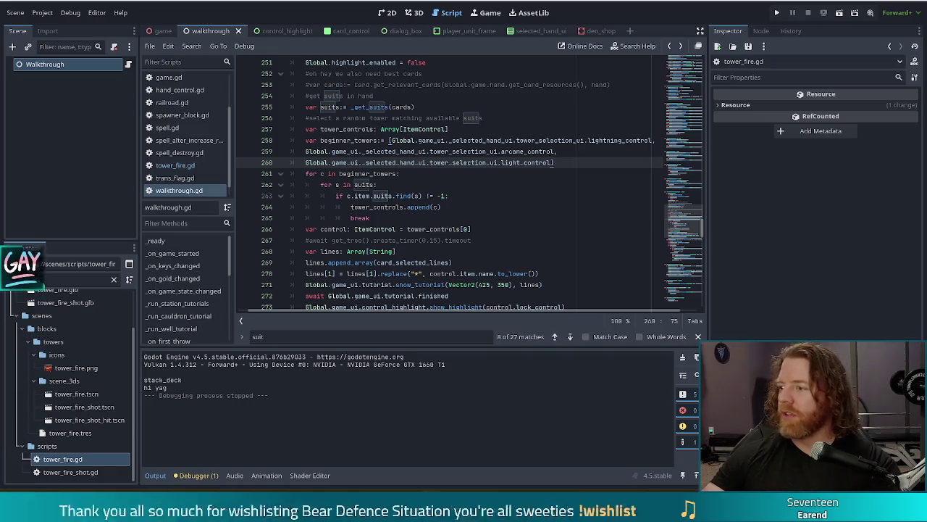
click(519, 205)
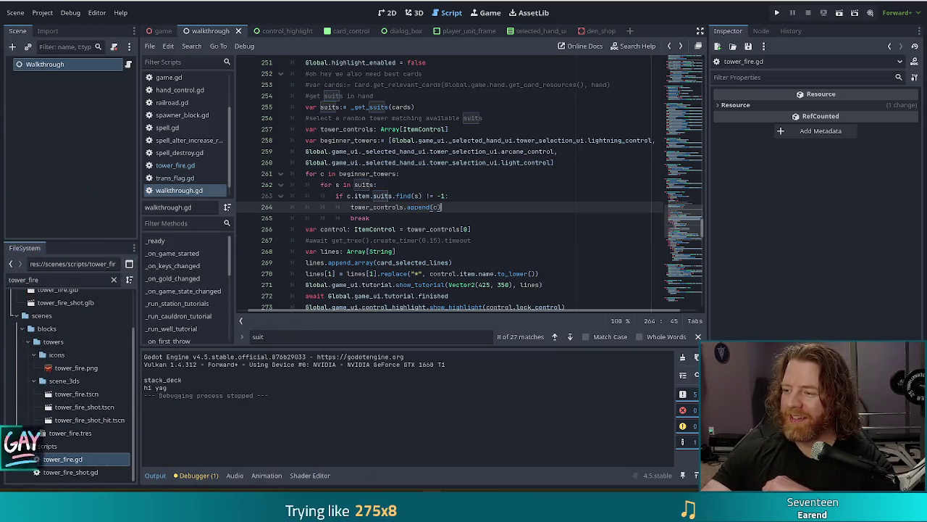
click(496, 230)
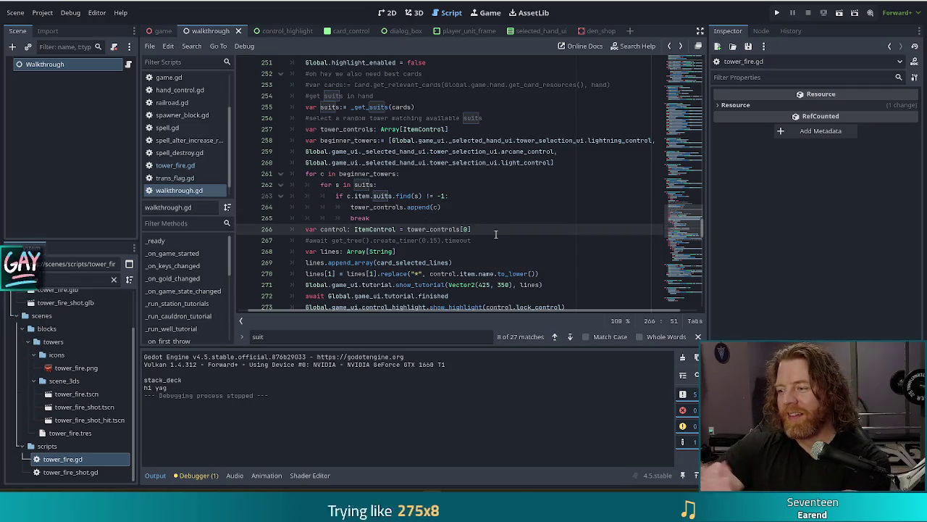
click(439, 182)
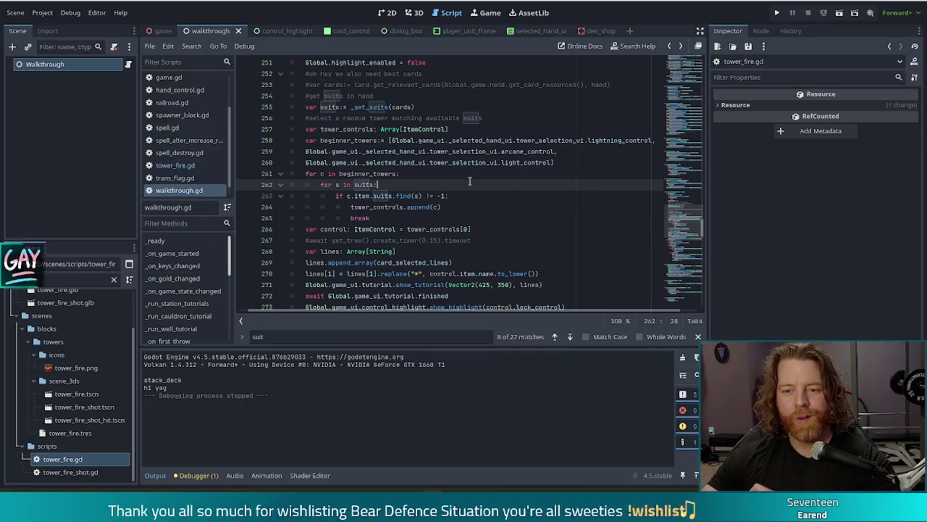
mouse_move(374, 155)
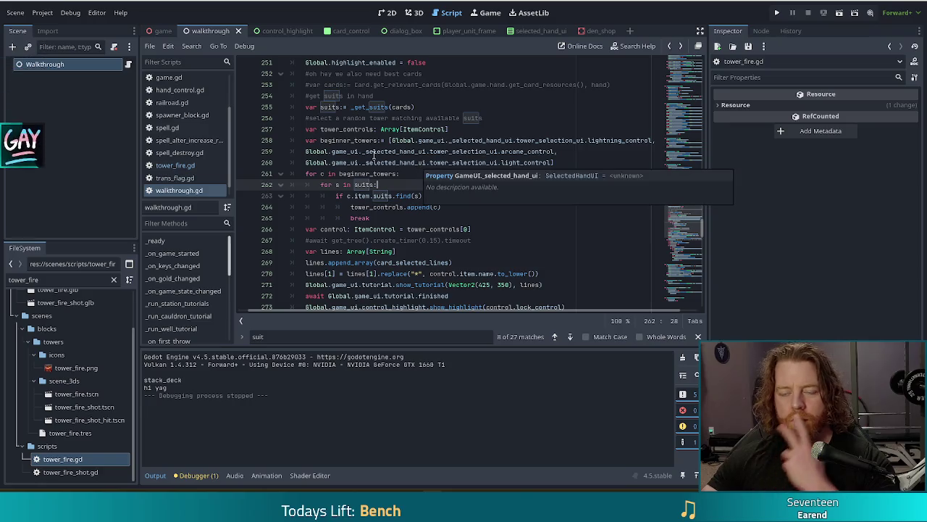
- Open game.gd and move to its gold, keys and bottles variables
click(168, 77)
drag(679, 151, 678, 95)
click(475, 116)
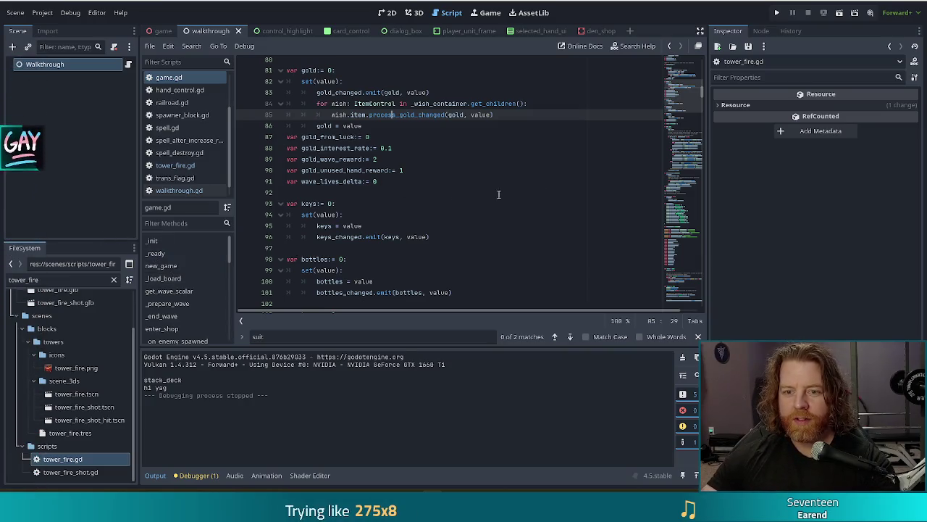
- Browse game.gd from the State enum through the selected_cards setter to the hand and discard limits
click(688, 72)
scroll(688, 72, up, 3)
click(420, 169)
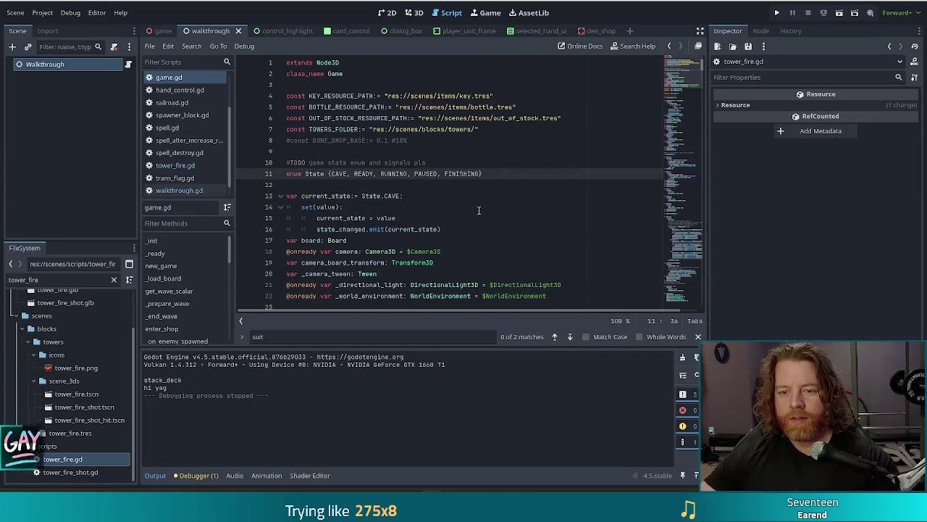
scroll(476, 210, down, 4)
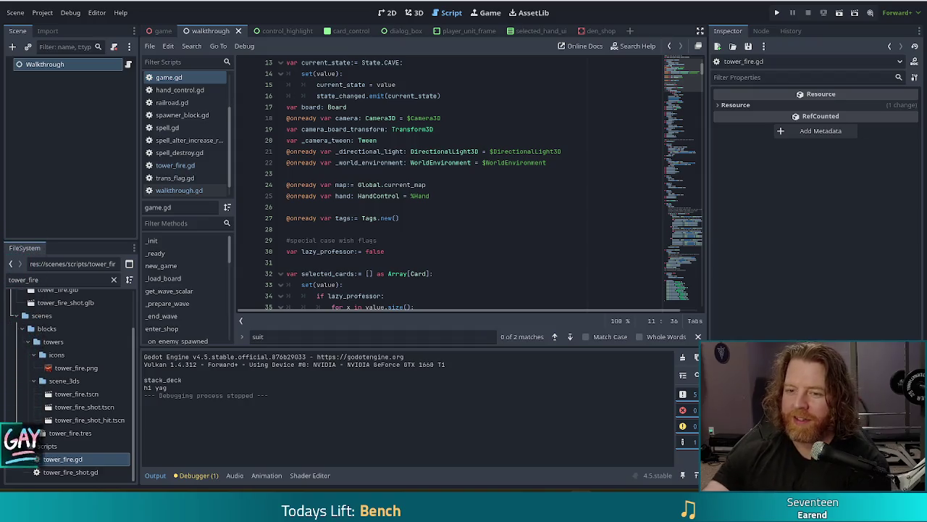
scroll(547, 203, down, 2)
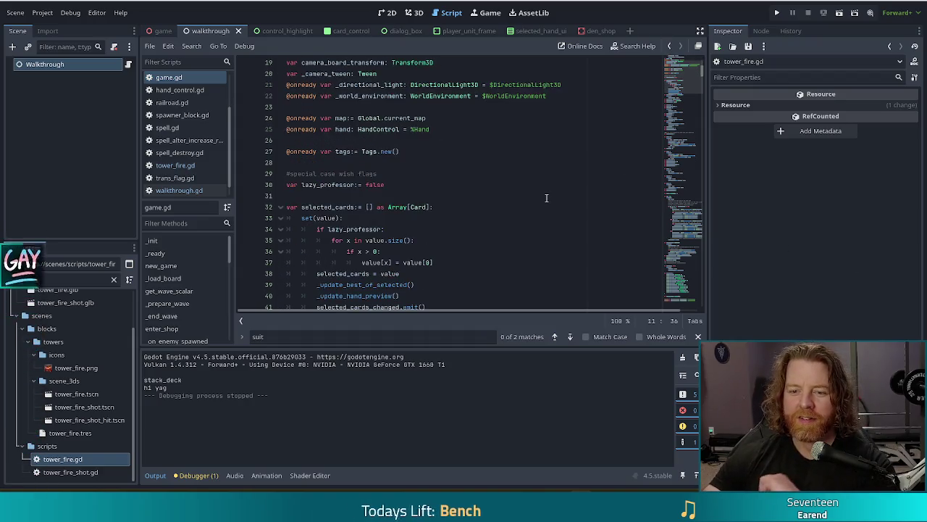
click(544, 218)
scroll(681, 116, down, 4)
scroll(697, 98, down, 6)
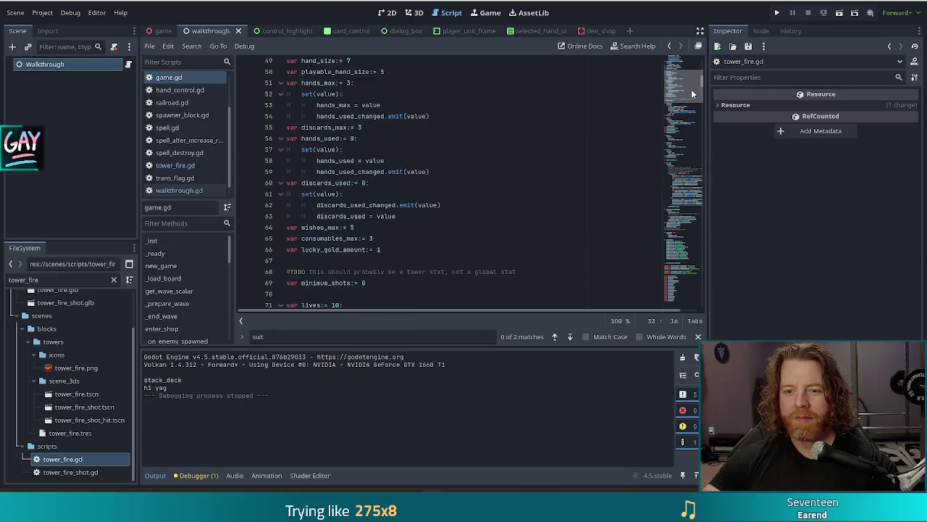
click(365, 127)
- Search game.gd for 'wave:' and place the cursor at the var wave: int match
key(ctrl+f)
text(wave)
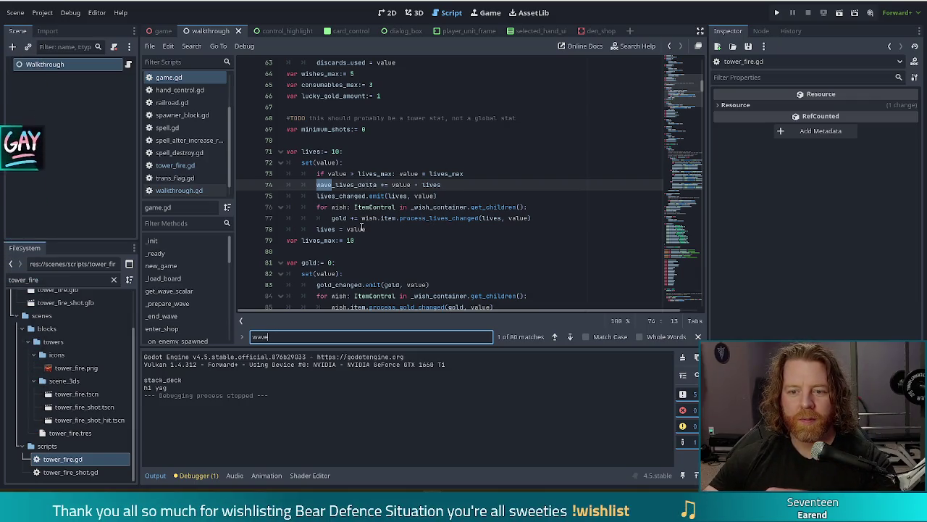
scroll(362, 229, down, 8)
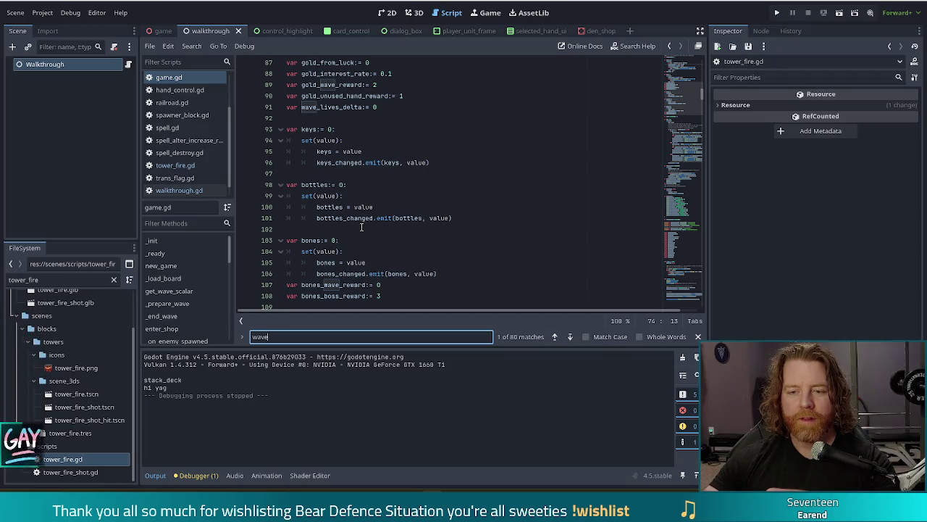
text(:)
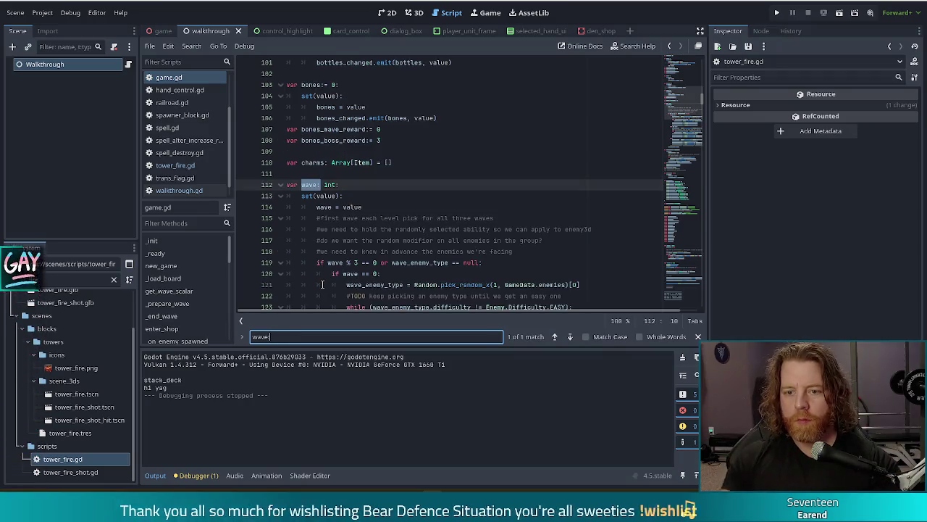
scroll(451, 155, down, 2)
click(384, 185)
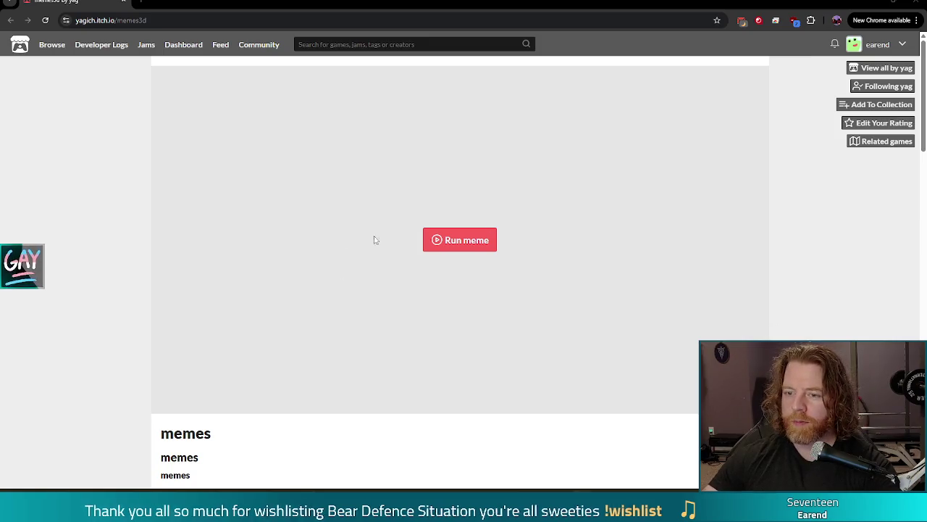
- Launch the embedded memes3d game with Run meme and scroll down below it
click(476, 244)
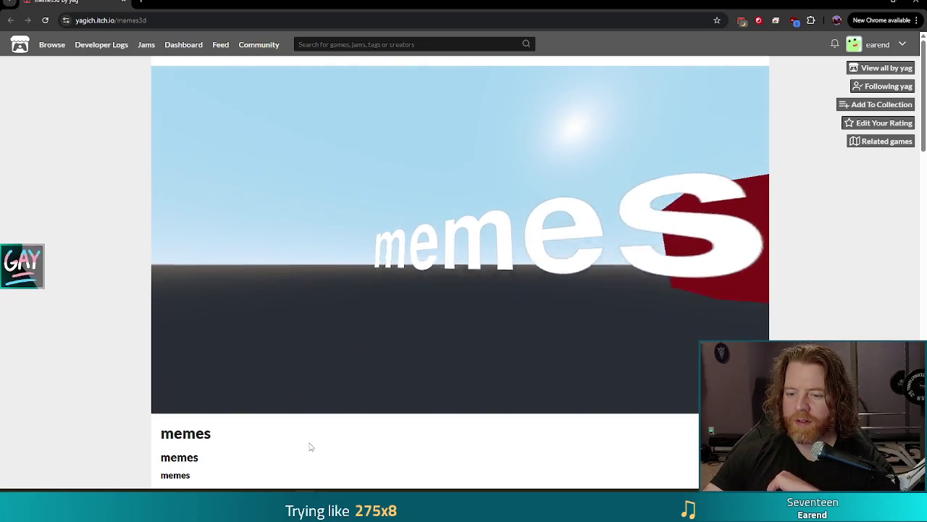
scroll(305, 440, down, 1)
scroll(305, 439, down, 4)
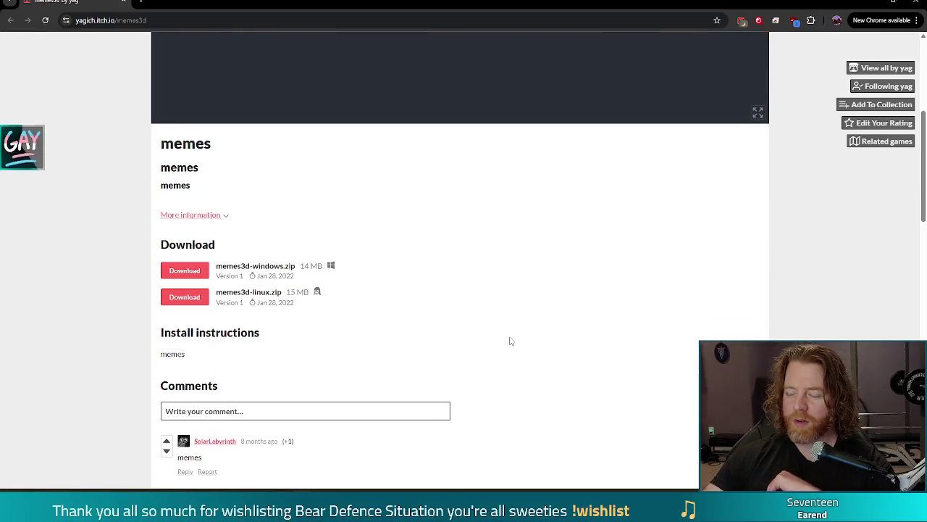
scroll(507, 311, down, 3)
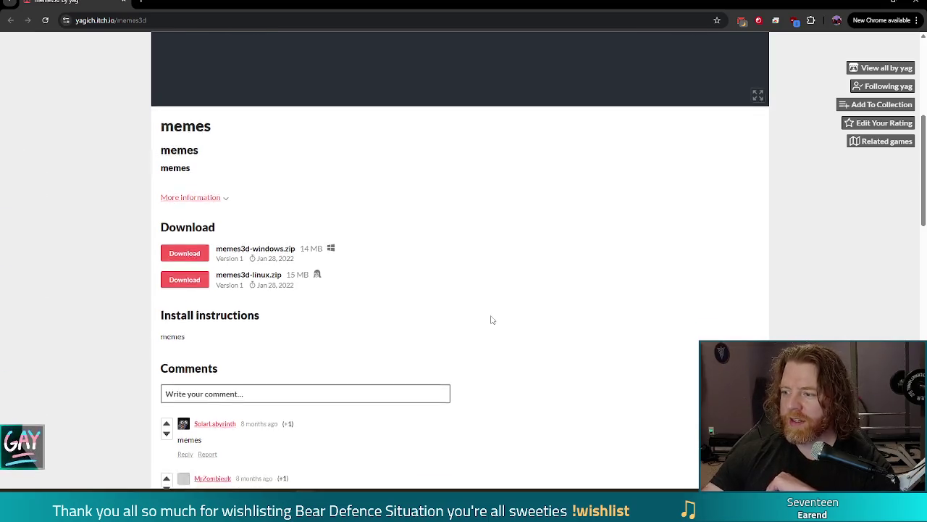
scroll(532, 307, down, 2)
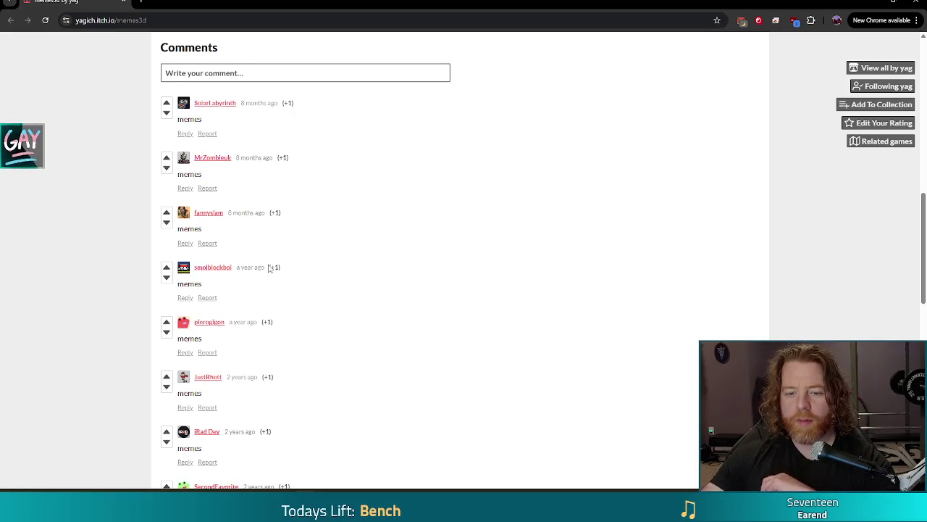
scroll(268, 268, down, 2)
scroll(289, 254, down, 3)
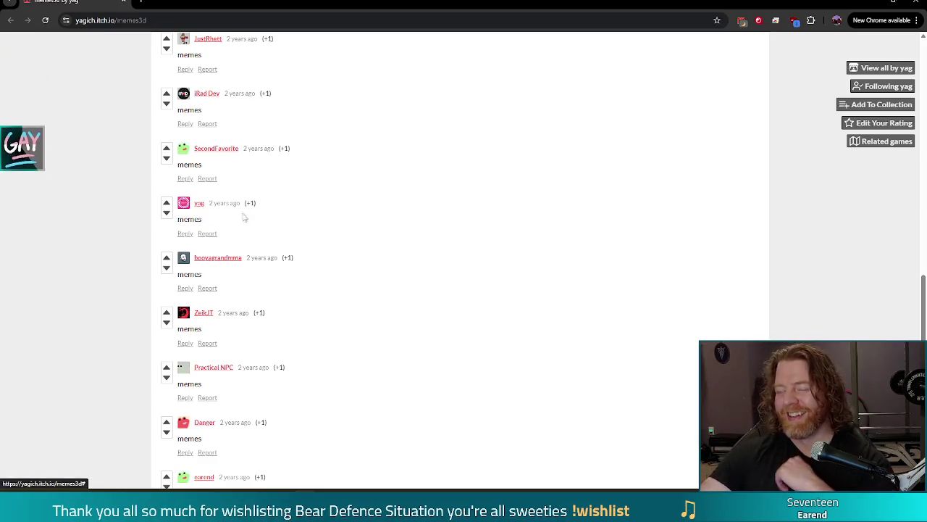
scroll(471, 428, down, 1)
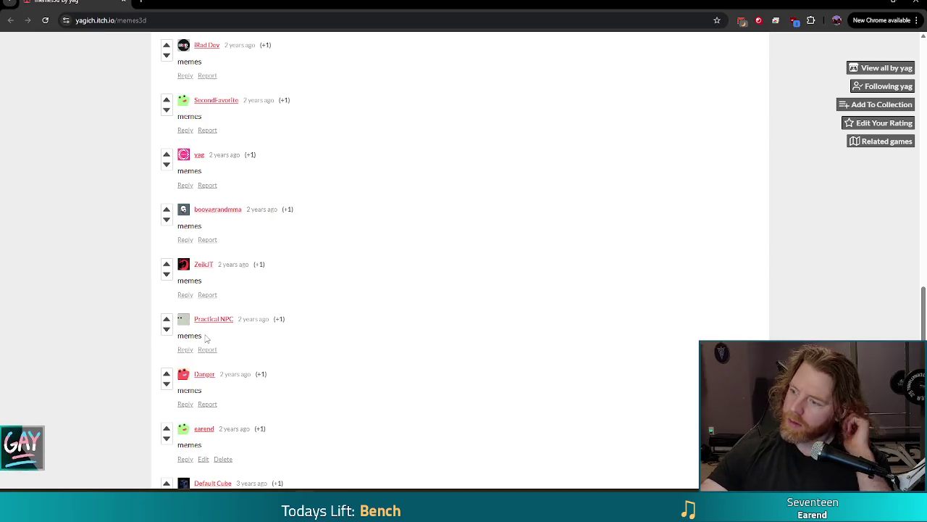
scroll(300, 292, down, 2)
scroll(301, 292, down, 1)
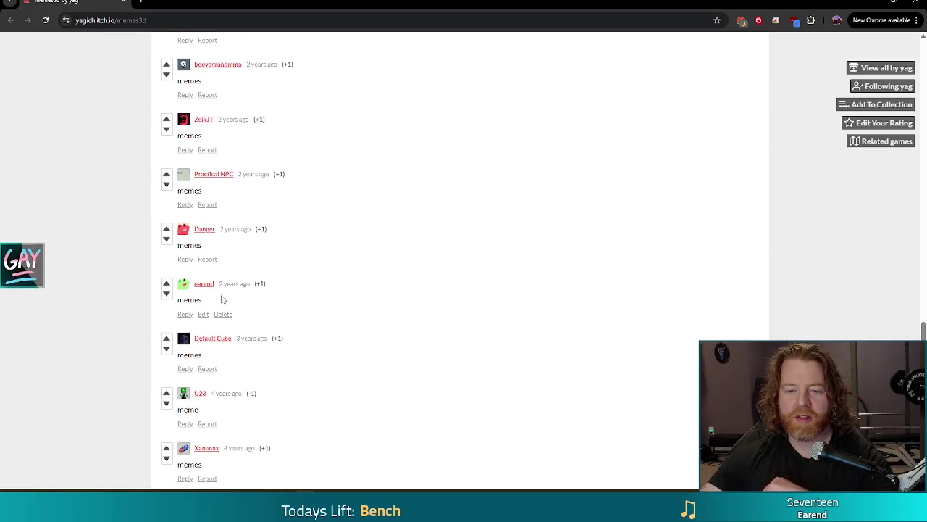
scroll(330, 368, down, 3)
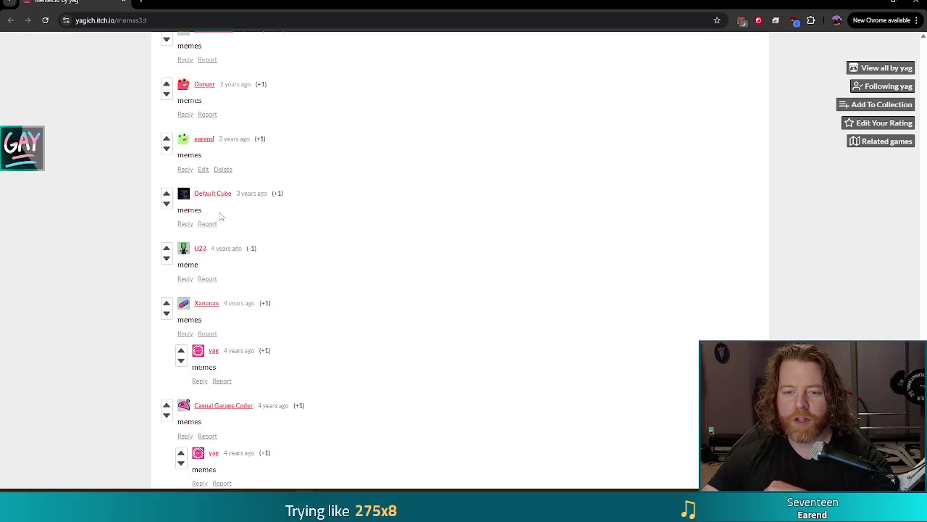
scroll(433, 354, down, 1)
scroll(433, 359, up, 1)
scroll(432, 364, down, 1)
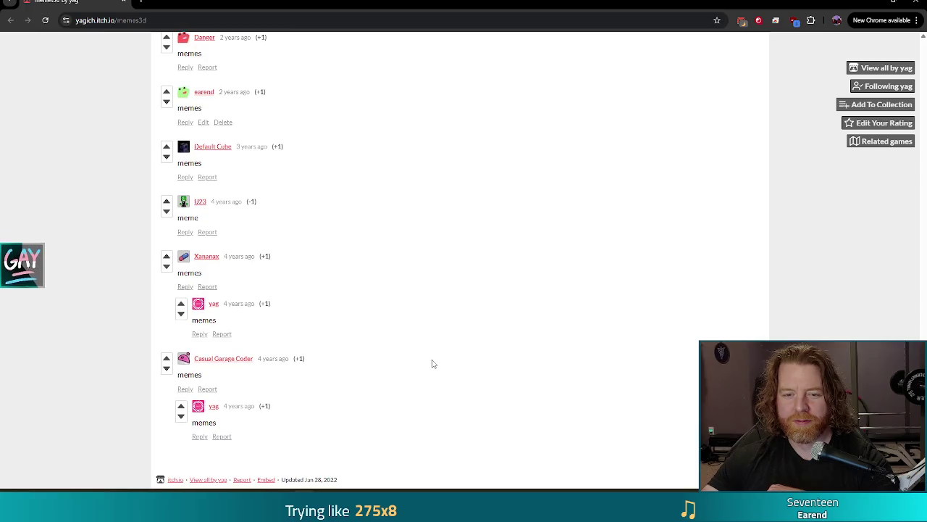
scroll(432, 363, up, 4)
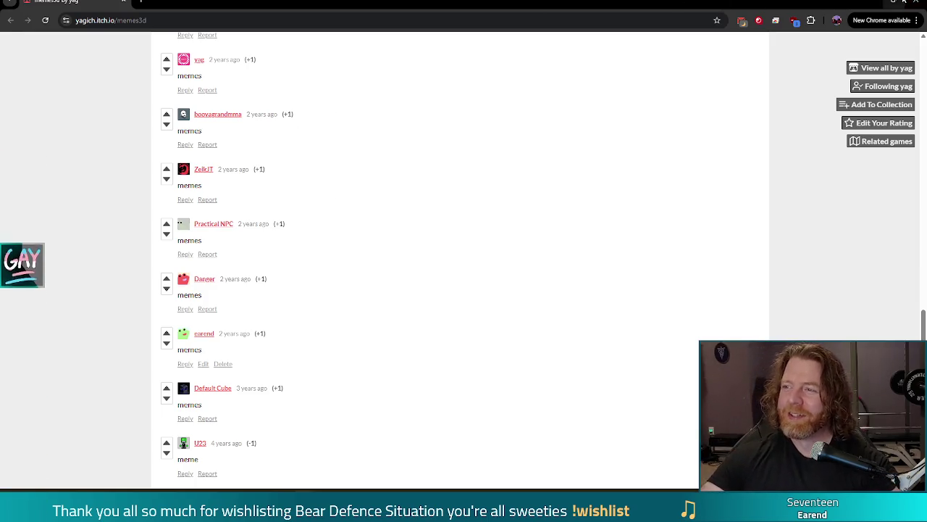
- Switch from Chrome back to the Godot script editor with Alt+Tab
key(alt+Tab)
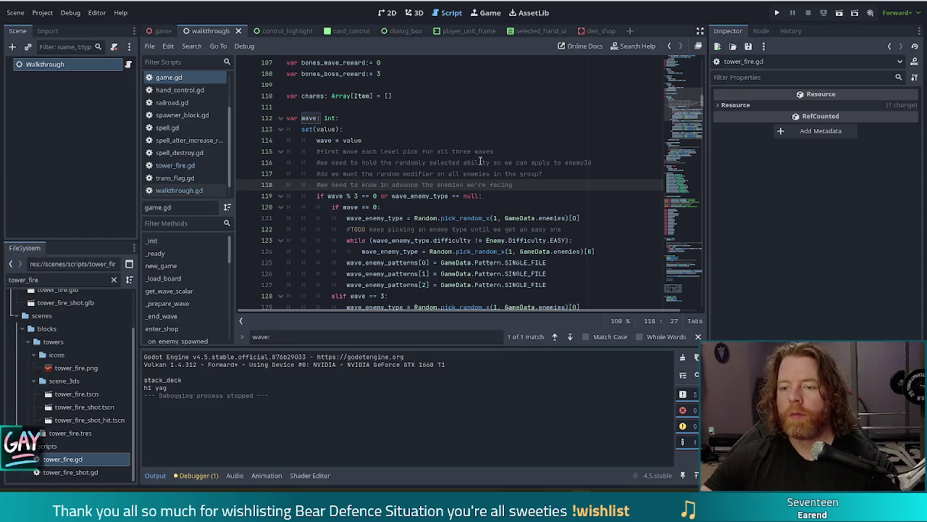
click(444, 240)
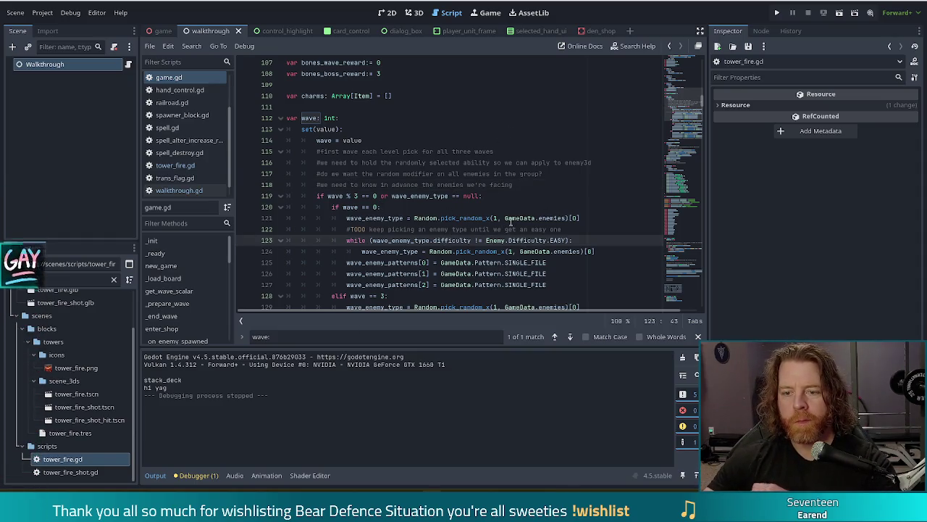
click(511, 219)
scroll(500, 217, down, 4)
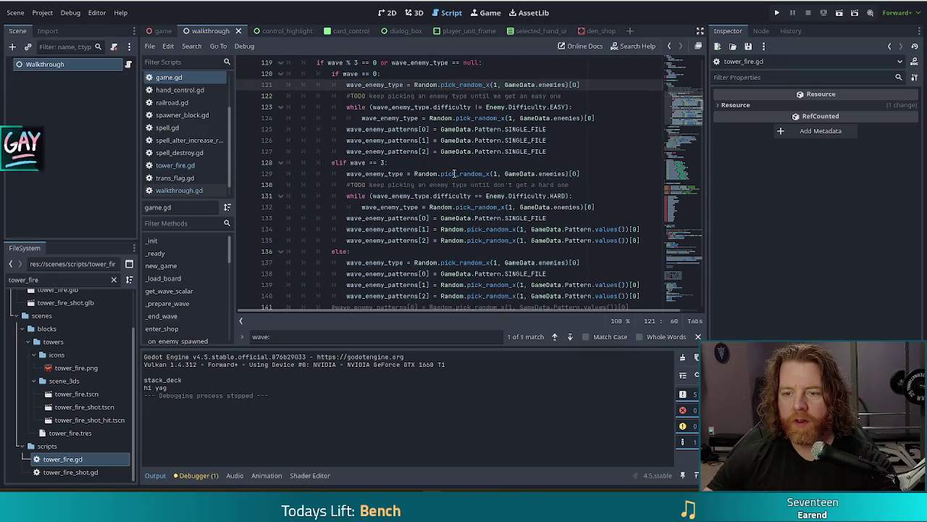
click(516, 174)
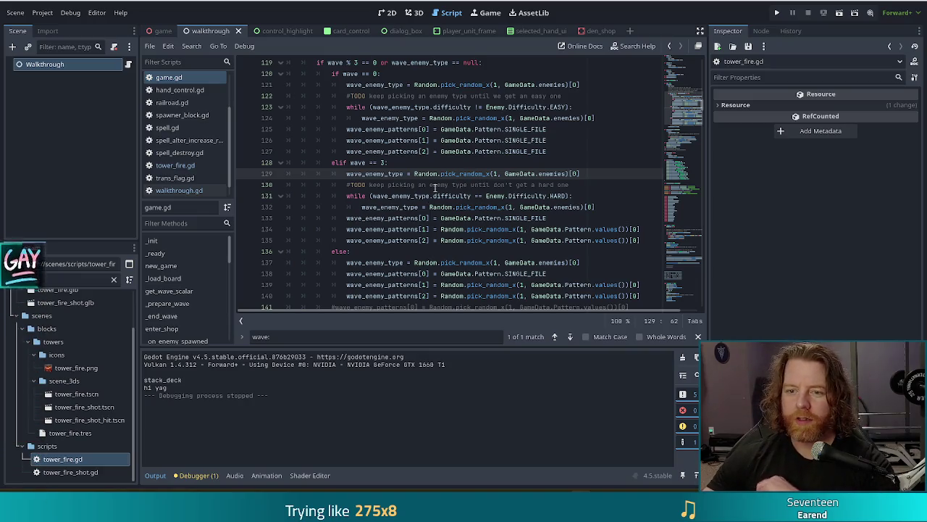
click(512, 186)
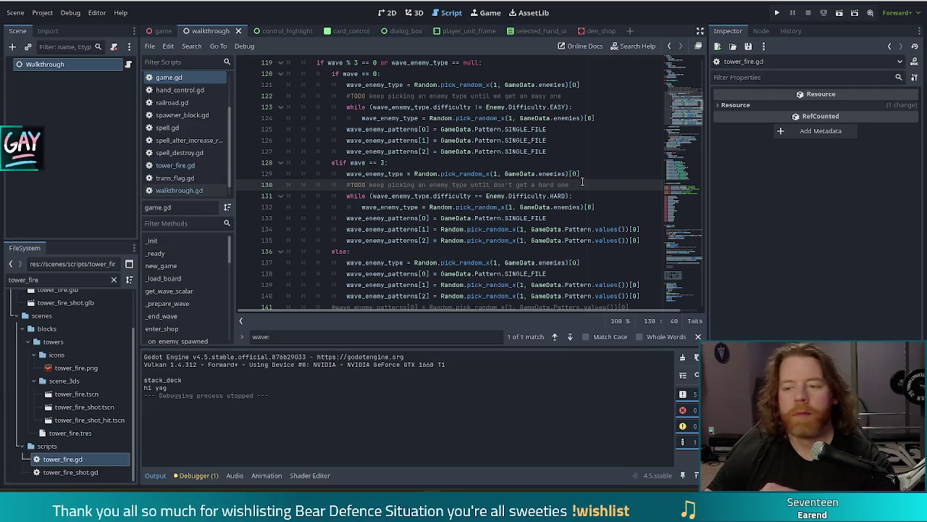
text(=)
click(571, 194)
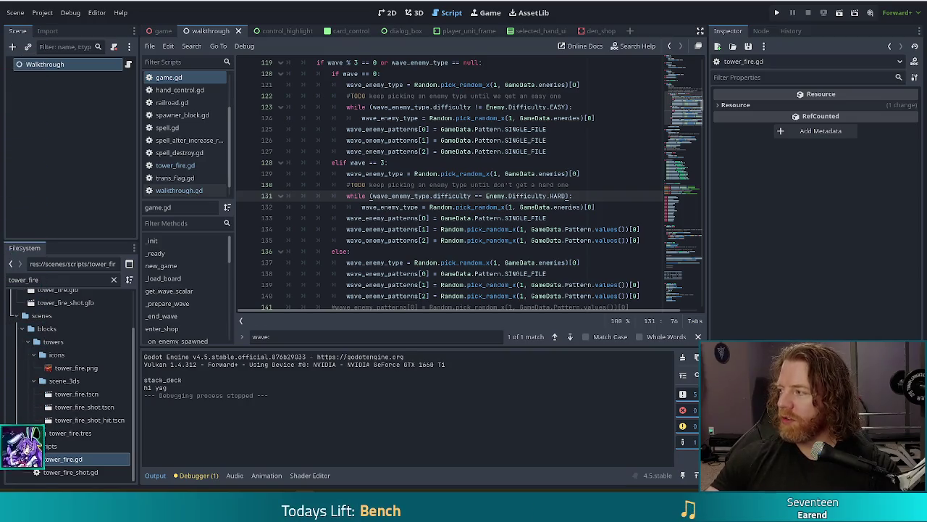
- Switch from Godot to the Chrome tab showing the 12-second Summit Playtest video
key(alt+Tab)
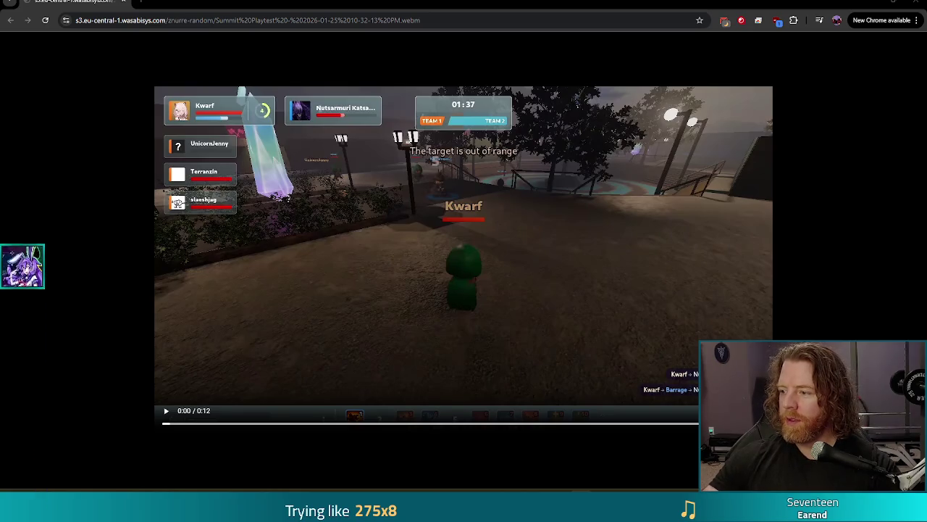
- Play the 12-second Summit Playtest video, then restart it from the beginning with Space
click(165, 411)
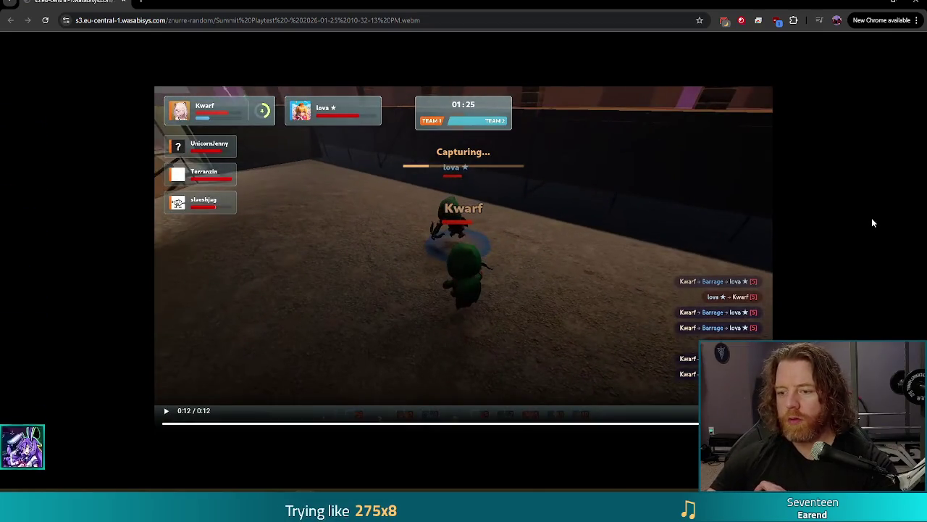
key(space)
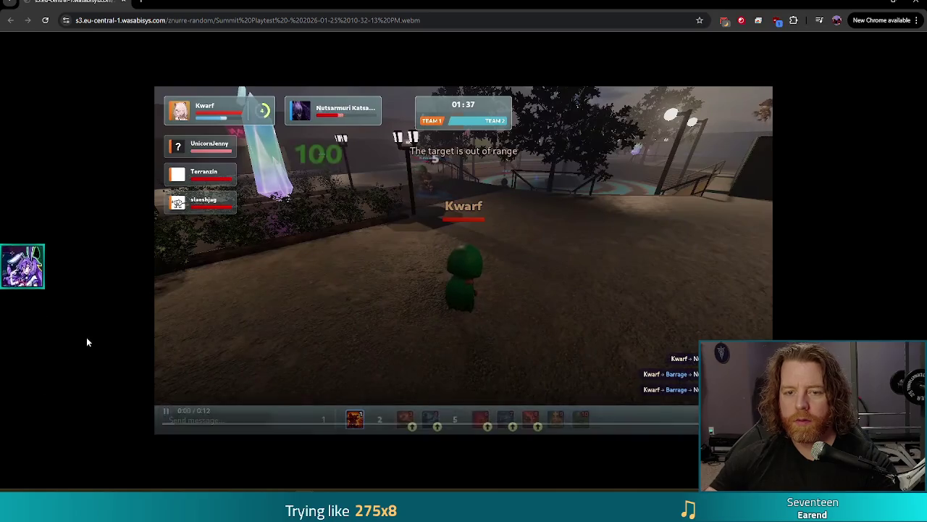
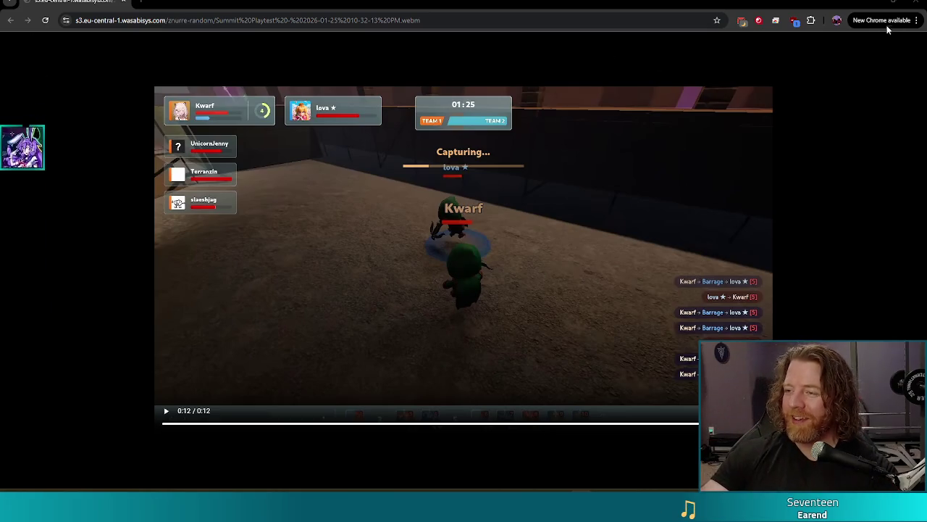
- Switch from the finished Chrome playtest video back to Godot's game.gd script
key(alt+Tab)
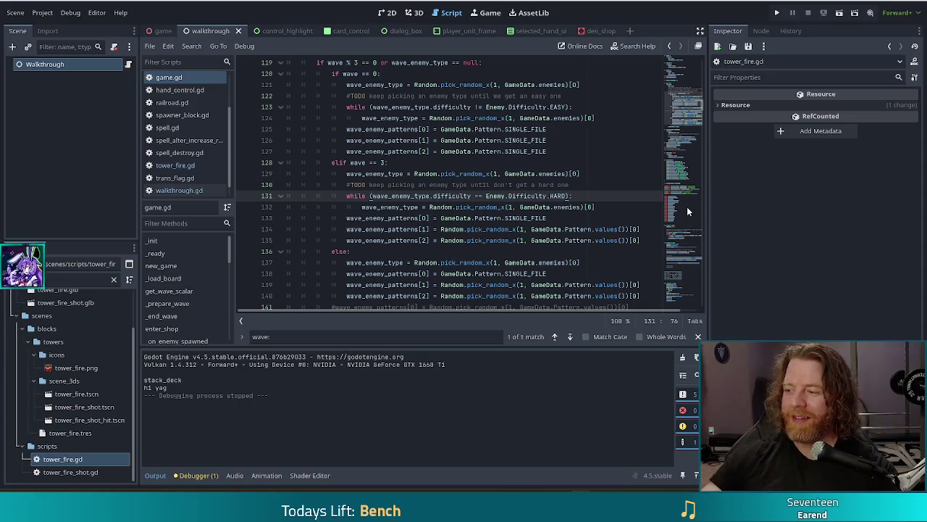
- Launch Bear Defence Situation from the toolbar Play button to reach its title screen
click(777, 13)
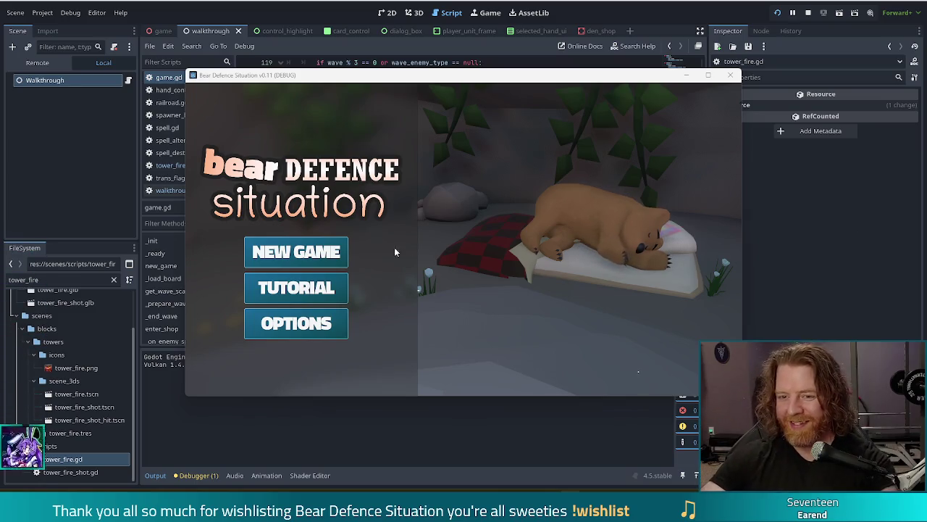
- Start a new game and add the Trans Flag wish with the debug console's add_wish trans_flag
click(304, 252)
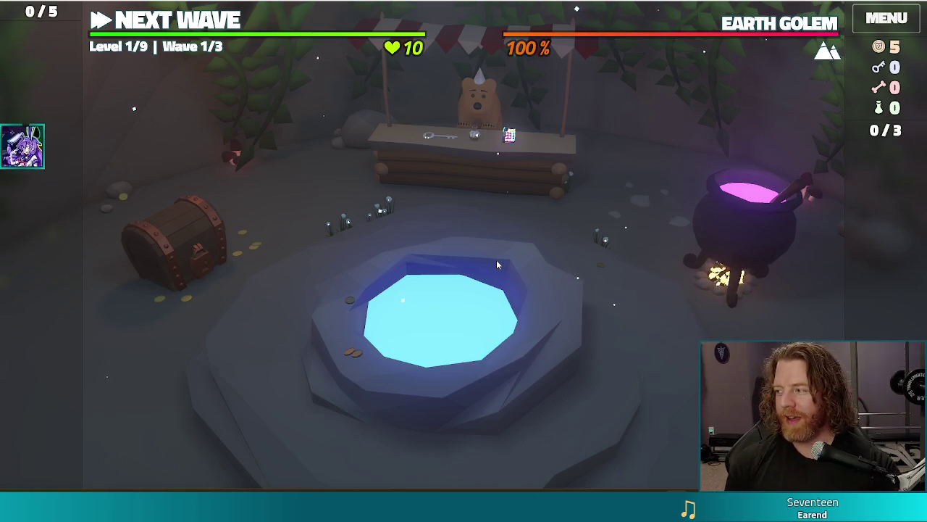
key(grave)
text(add_wish trans)
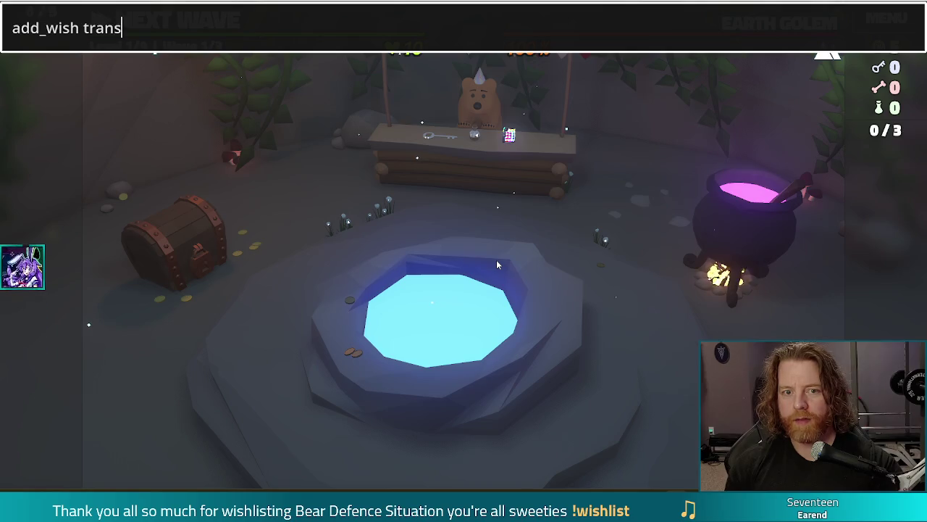
text(_flag)
key(Return)
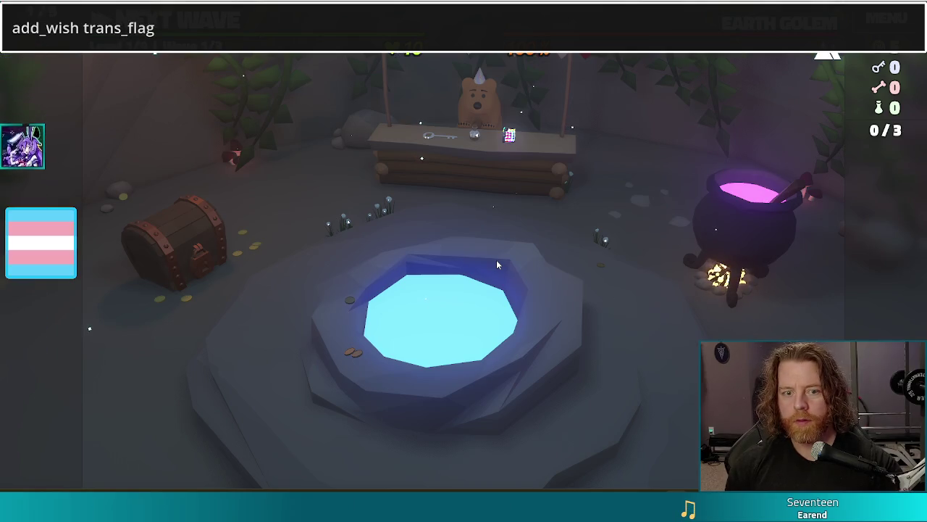
key(Escape)
- Run test_kit in the debug console to set keys, bones and potions to 100
mouse_move(49, 245)
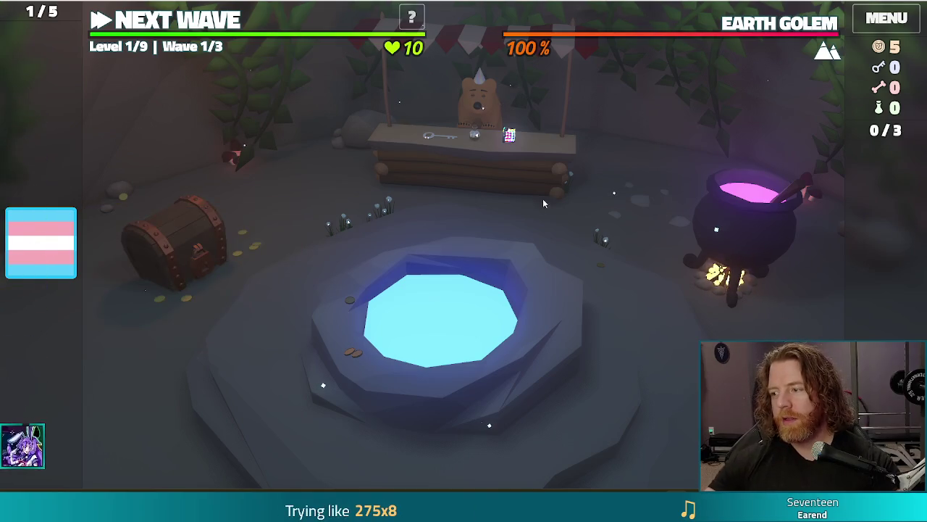
key(grave)
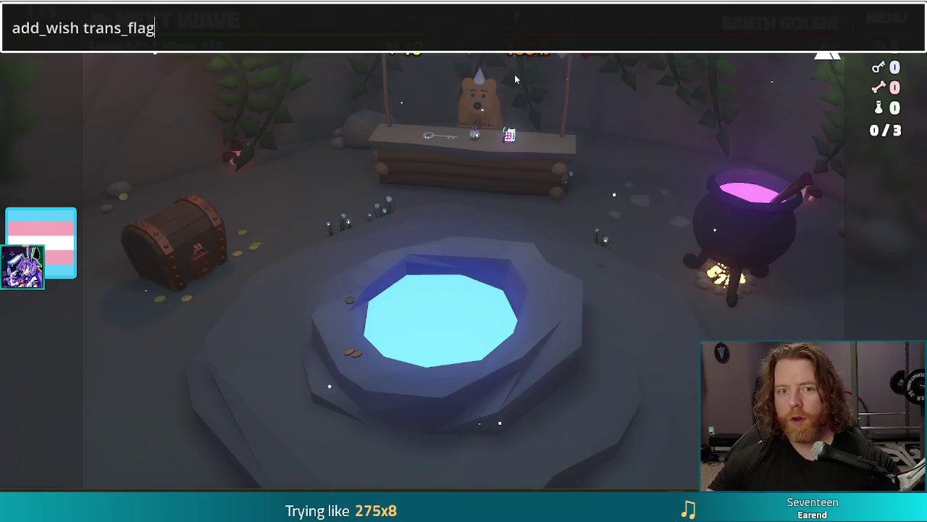
text(trest)
key(BackSpace)
key(BackSpace)
key(BackSpace)
text(est_kit)
key(Return)
key(grave)
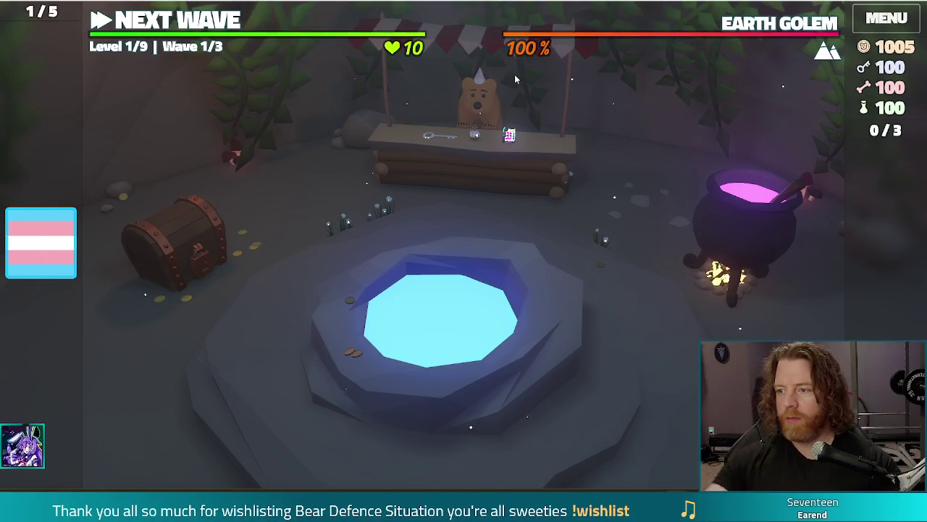
- Brew Alter: Increase Rank in the cauldron and upgrade the earth Queen to a King, spending 2 bones
click(745, 228)
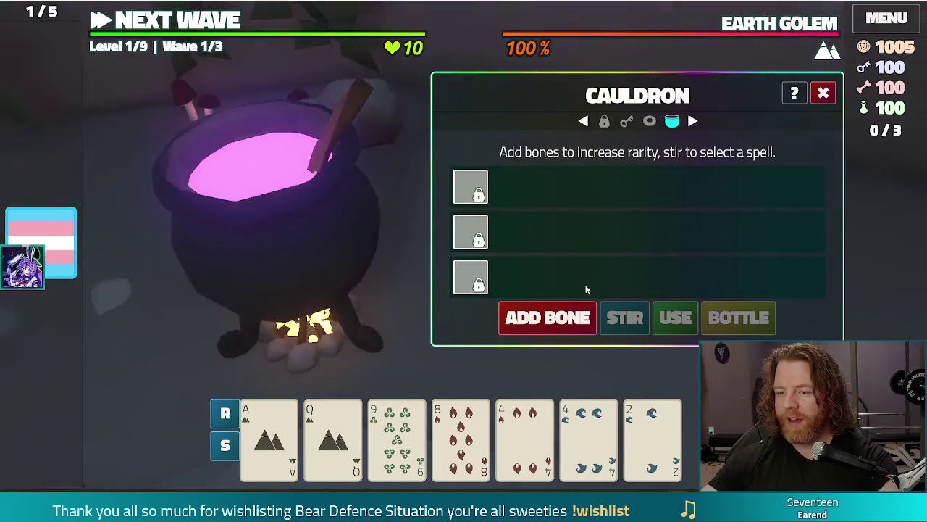
click(583, 317)
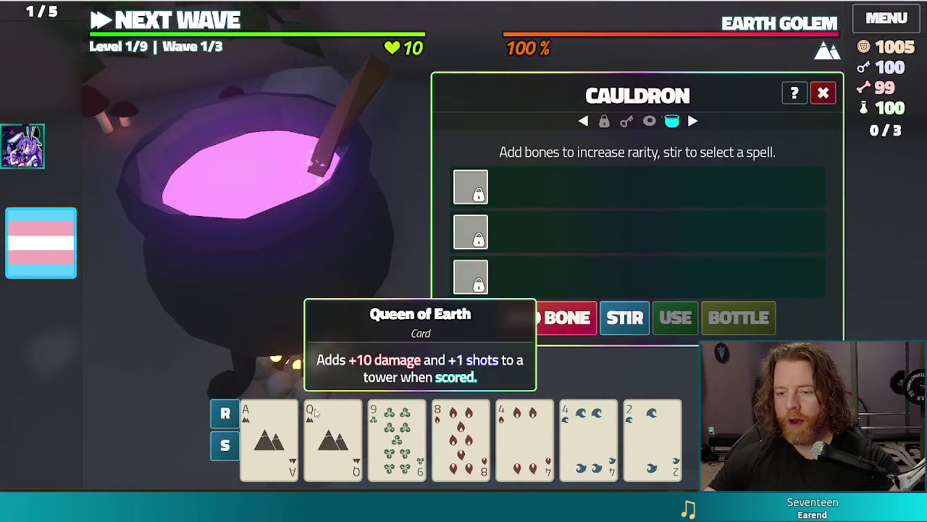
click(627, 318)
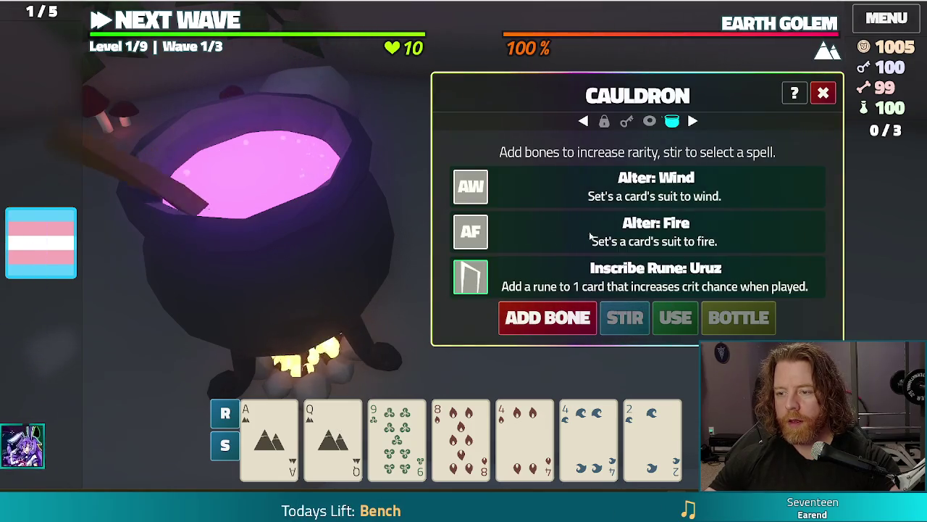
click(534, 319)
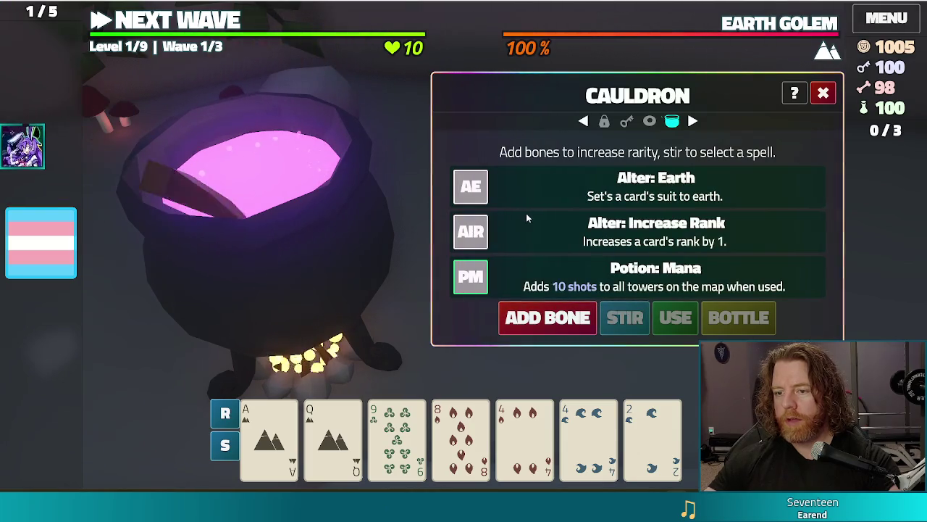
click(572, 228)
click(334, 435)
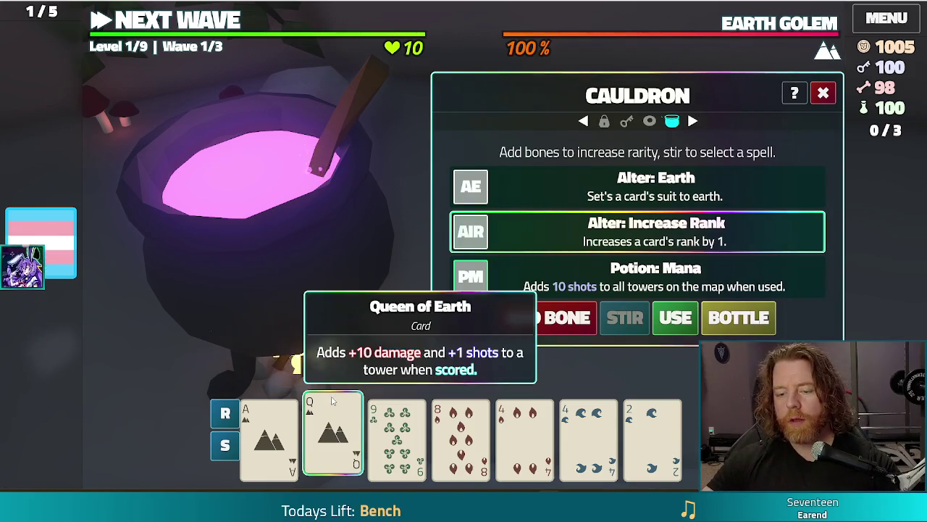
mouse_move(326, 399)
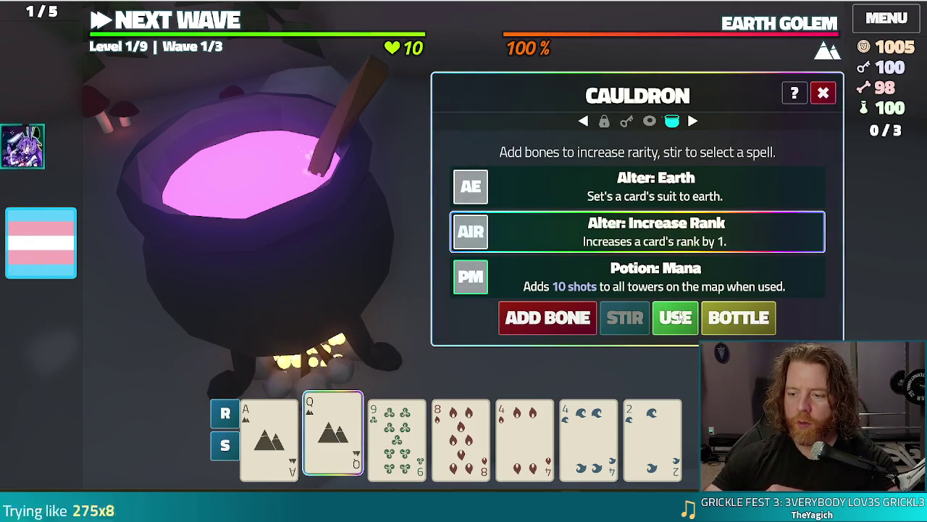
click(676, 318)
- Inspect the Trans Flag wish icon, then stop the running game with F8
mouse_move(335, 428)
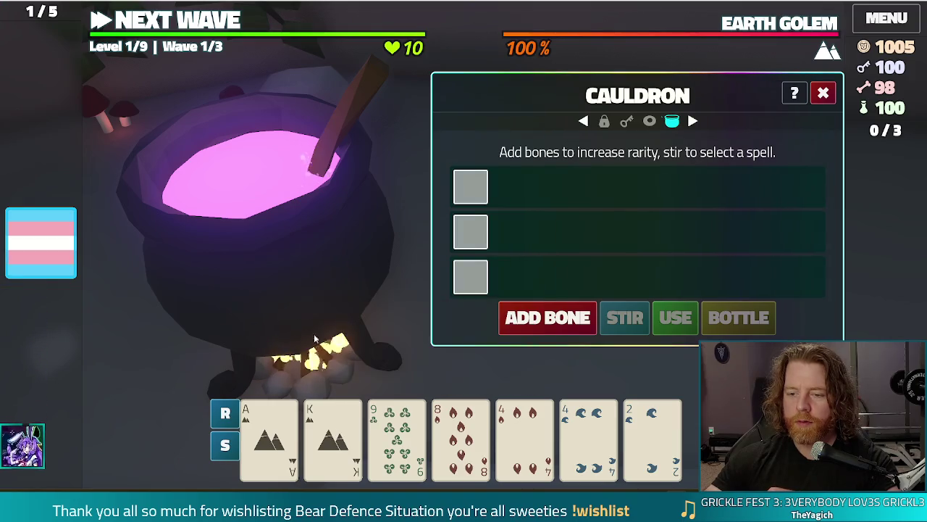
mouse_move(42, 250)
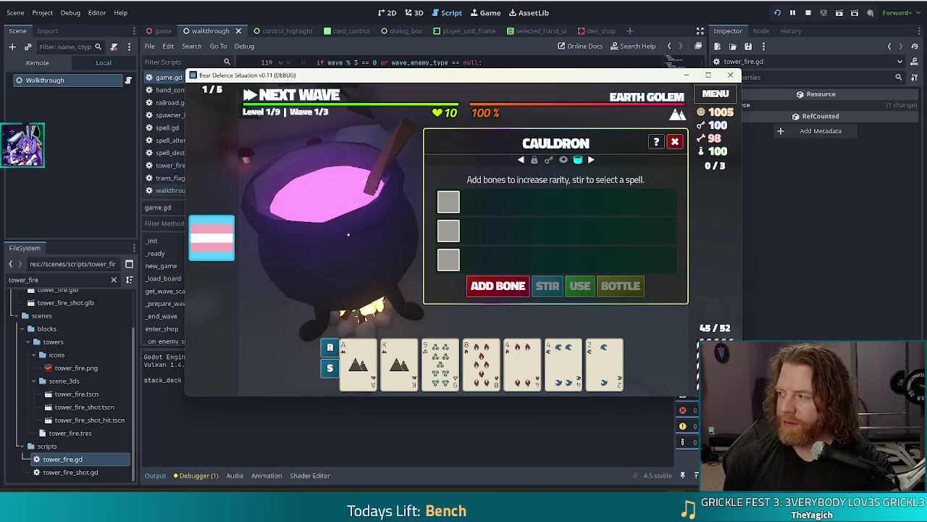
mouse_move(217, 262)
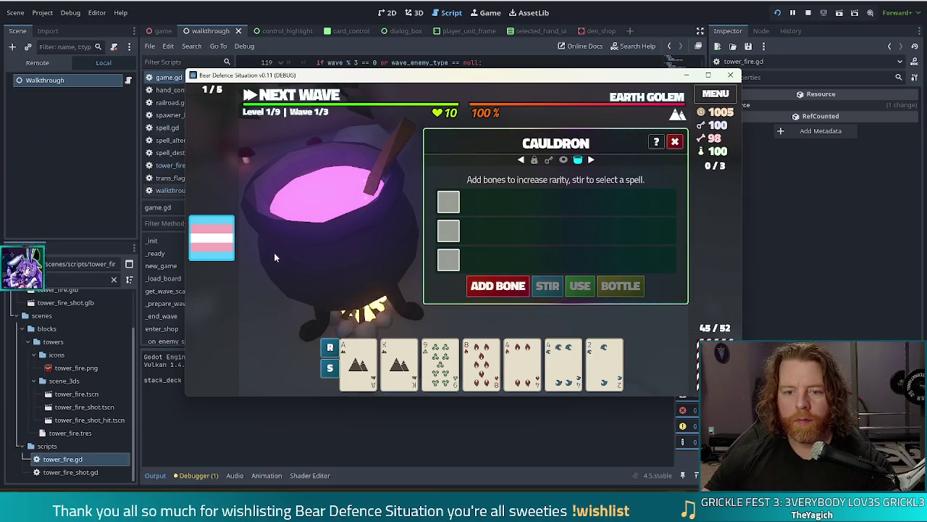
key(F8)
- Review game.gd's wave-setup code around line 139 and the easy-enemy reroll lines
click(552, 195)
scroll(413, 210, down, 2)
click(505, 217)
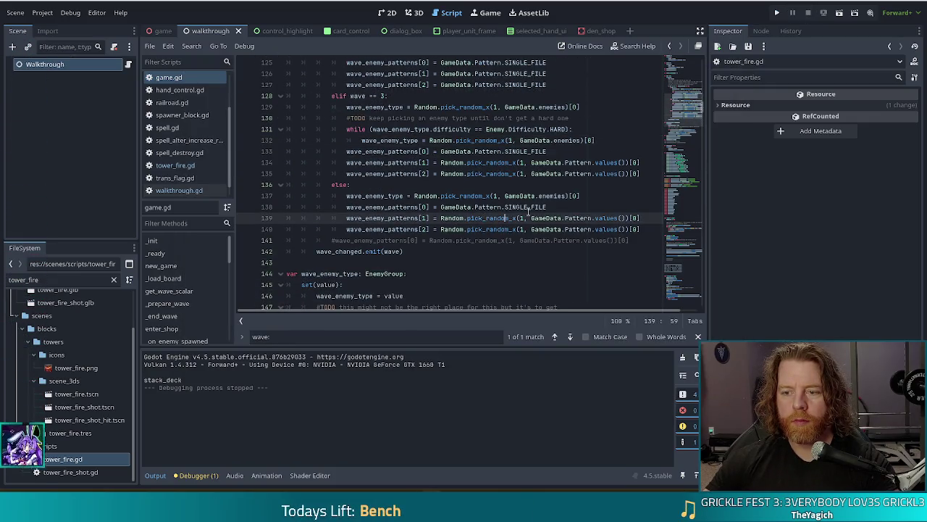
scroll(485, 185, up, 2)
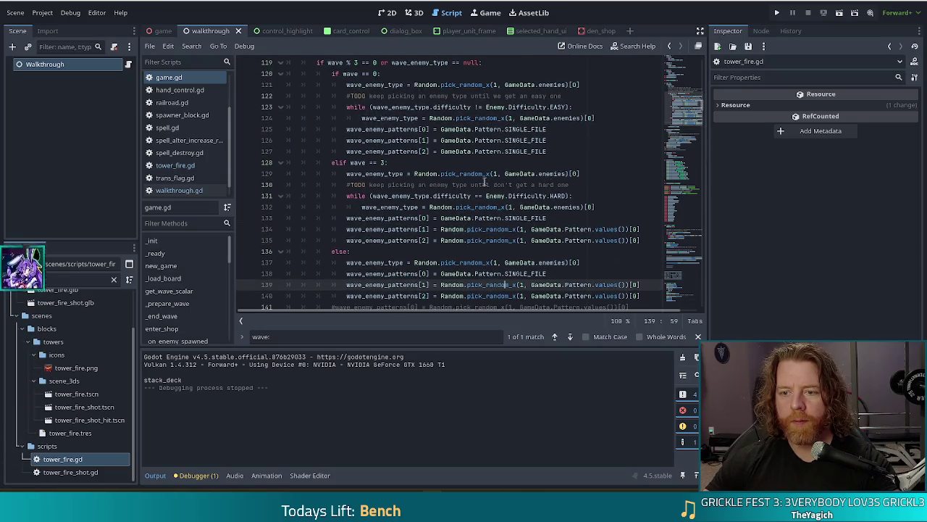
scroll(449, 199, up, 2)
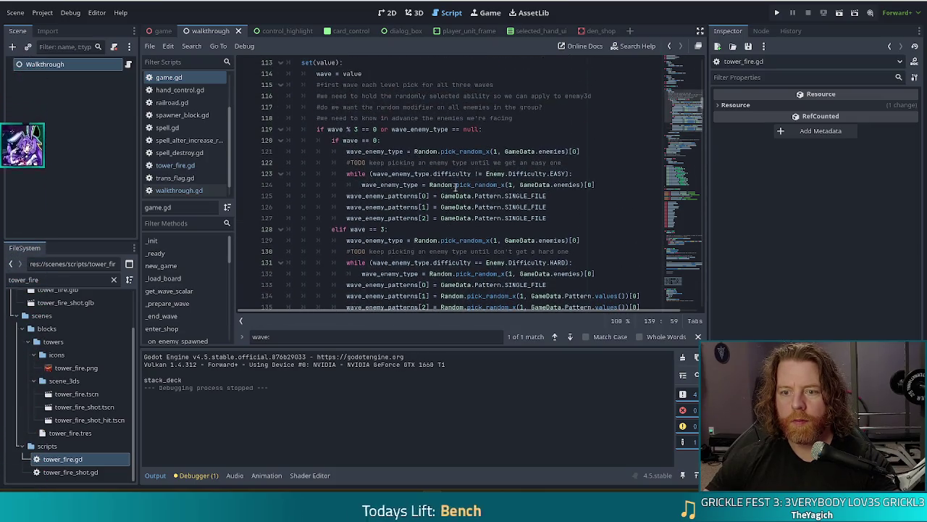
click(427, 163)
click(403, 185)
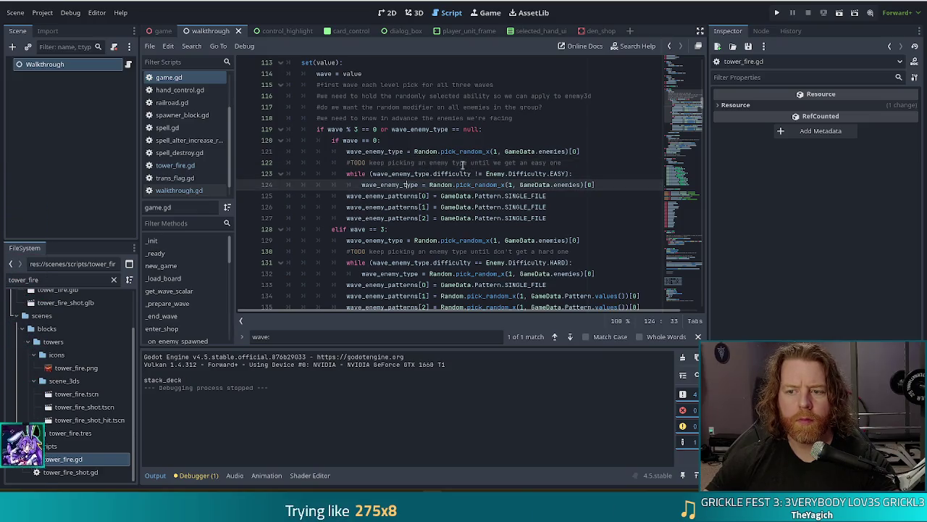
click(380, 151)
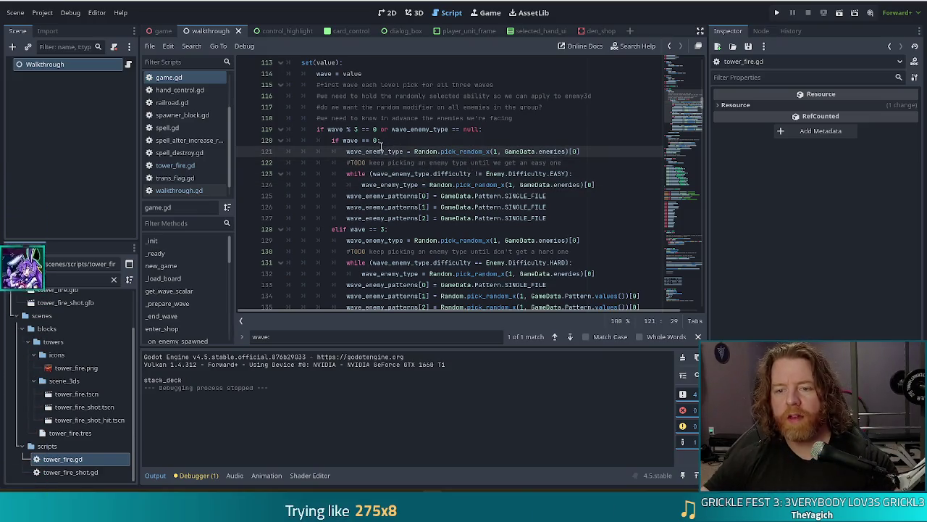
- From the wave_enemy_type setter, follow random_abilities on line 149 to its declaration in game_data.gd
ctrl+click(366, 151)
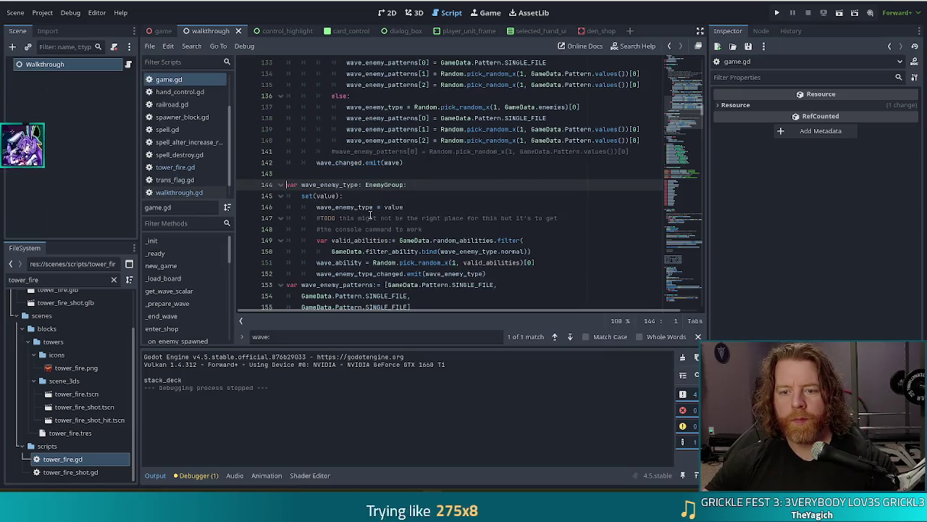
scroll(422, 154, down, 2)
click(427, 174)
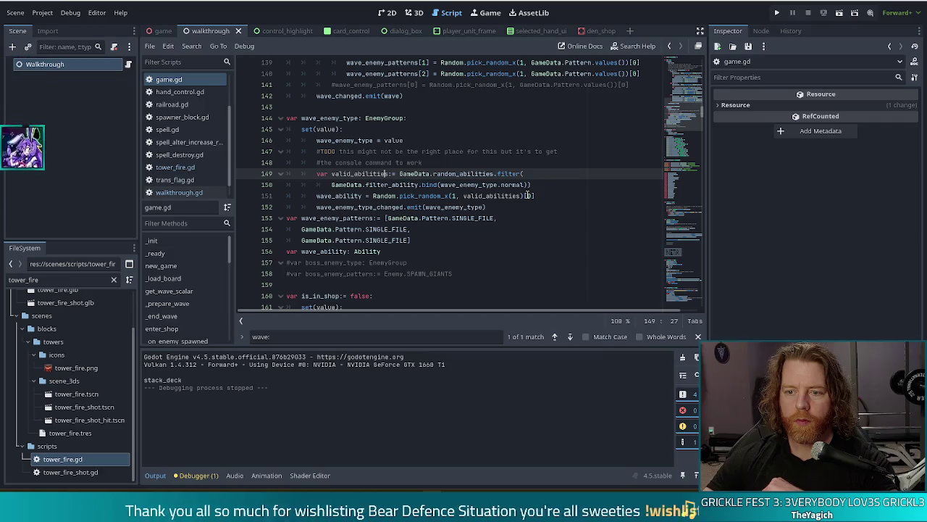
mouse_move(445, 186)
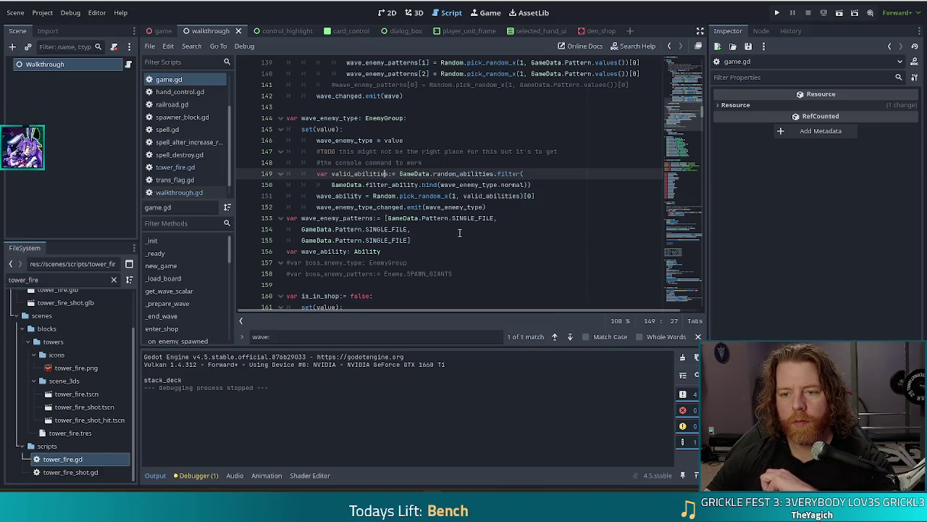
click(467, 174)
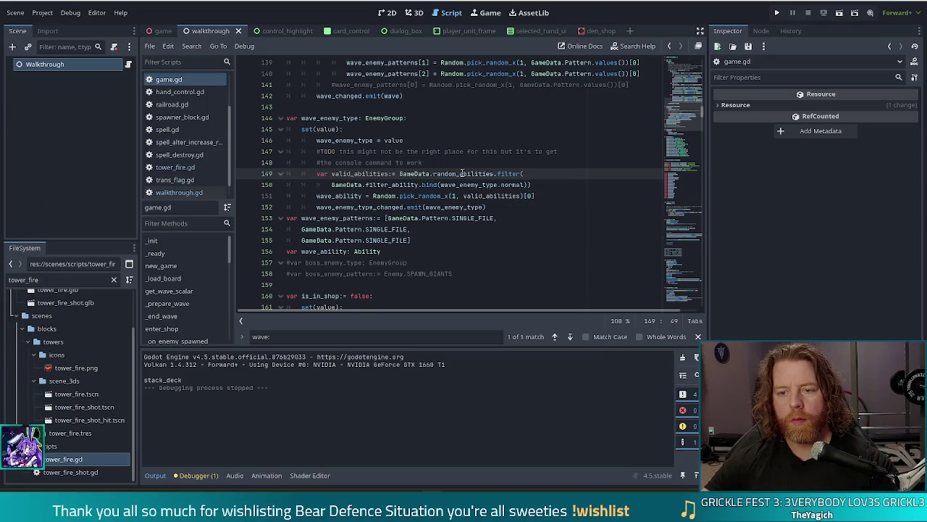
ctrl+click(472, 174)
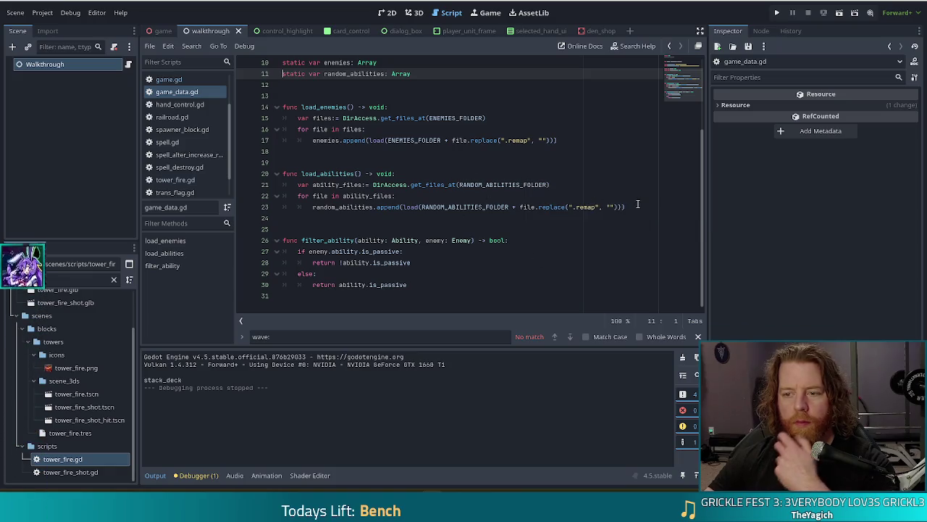
- Return to game.gd and review the filter_ability call and wave_ability assignment on lines 150–151
scroll(338, 186, up, 3)
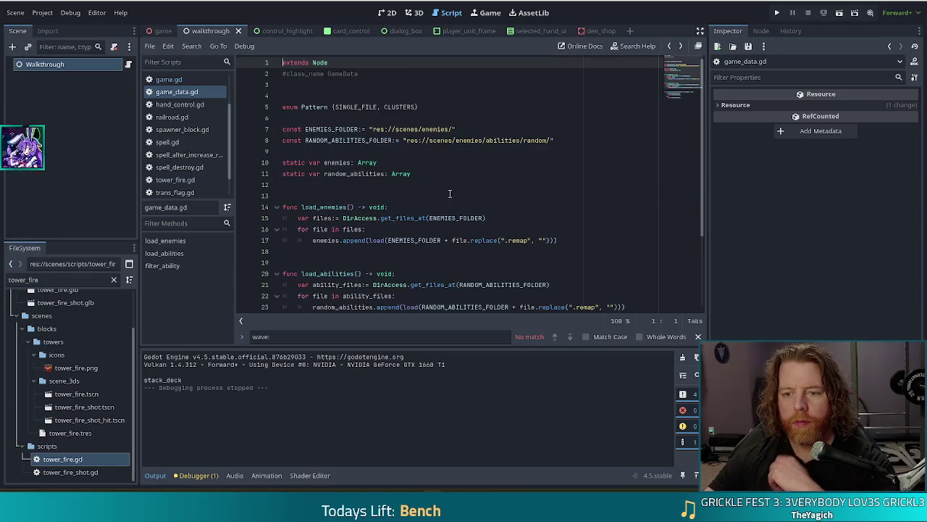
key(alt+Left)
click(478, 185)
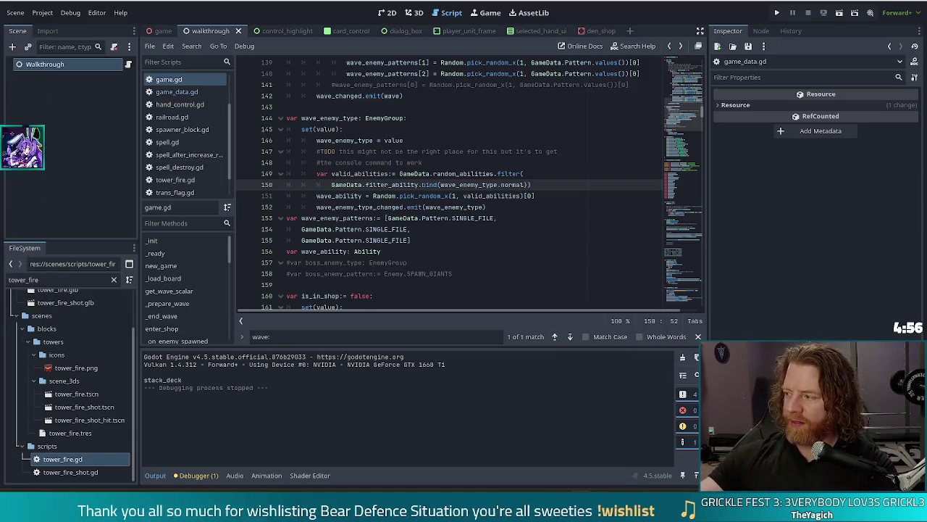
click(366, 196)
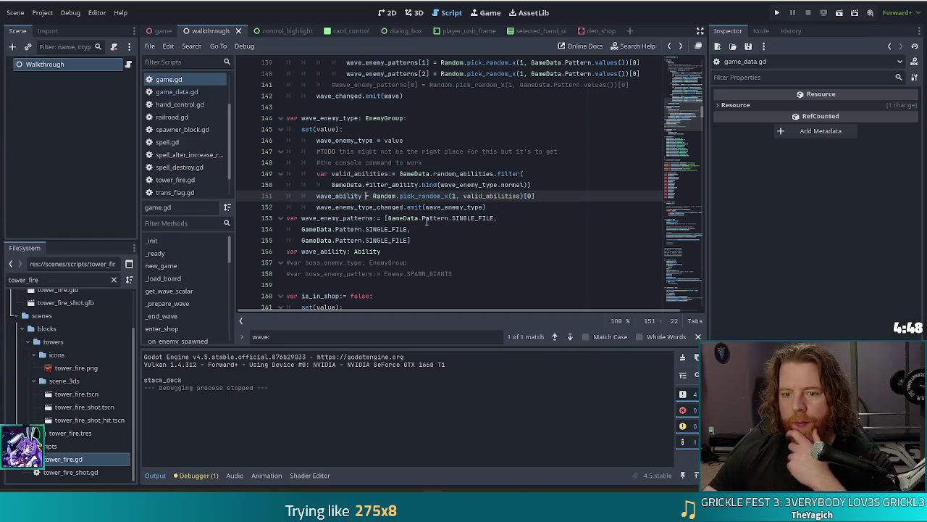
click(493, 185)
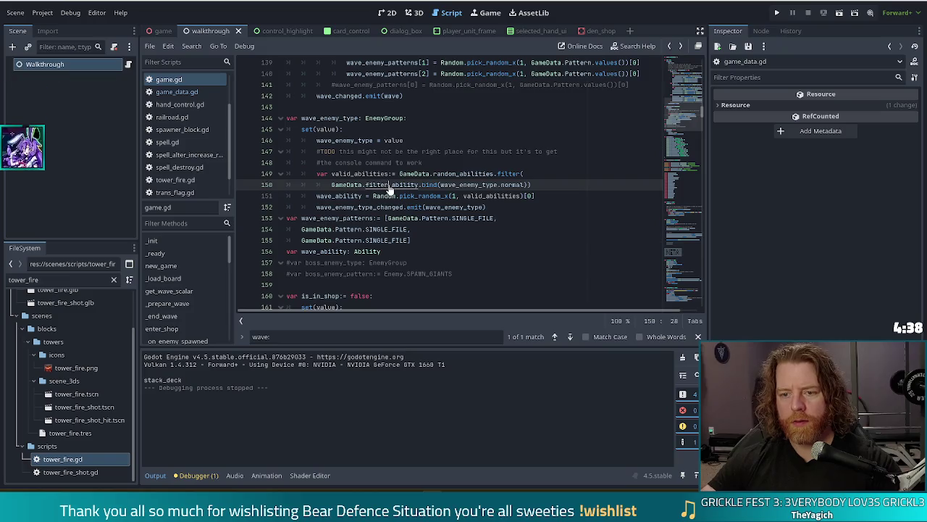
- Open filter_ability's definition in game_data.gd, then bring up and maximize the SPACEMAN Steam page
ctrl+click(389, 185)
click(414, 248)
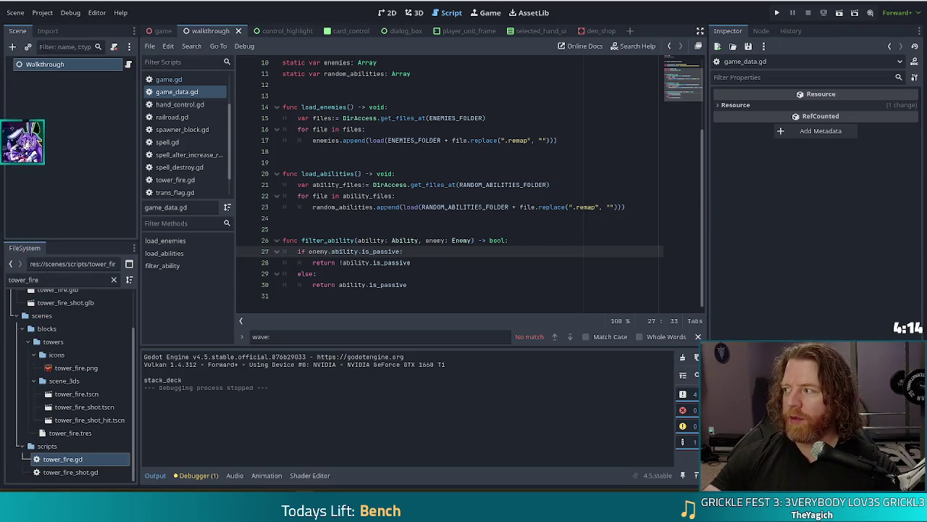
drag(0, 162, 643, 162)
double_click(644, 162)
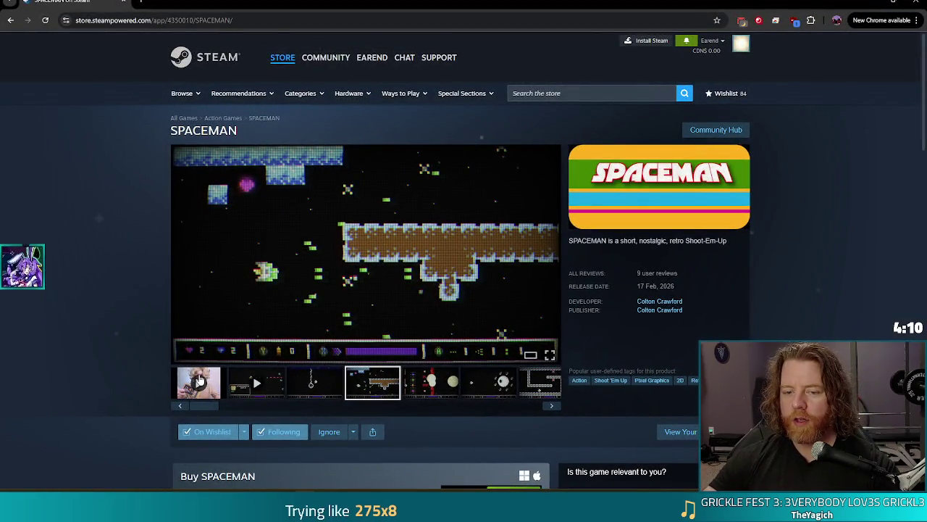
- Watch the SPACEMAN trailer and gameplay trailer full screen, then close Chrome
click(193, 388)
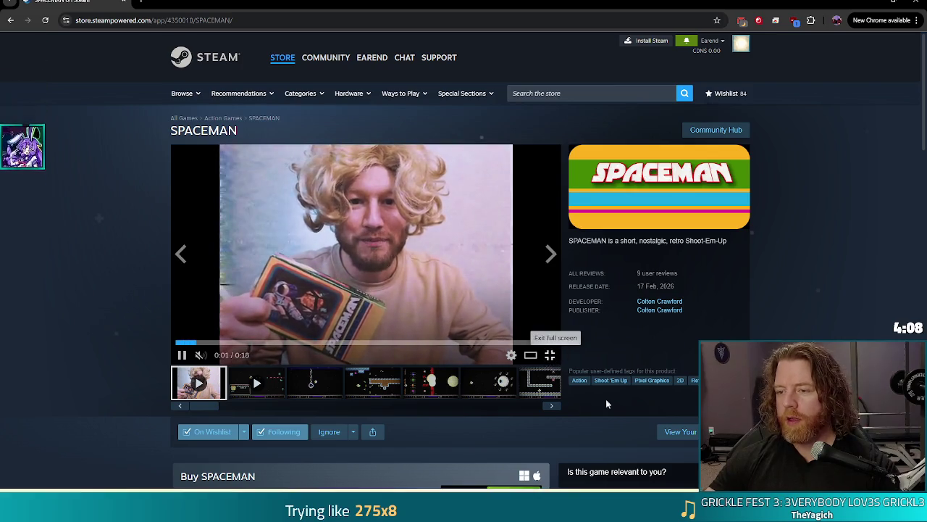
click(550, 355)
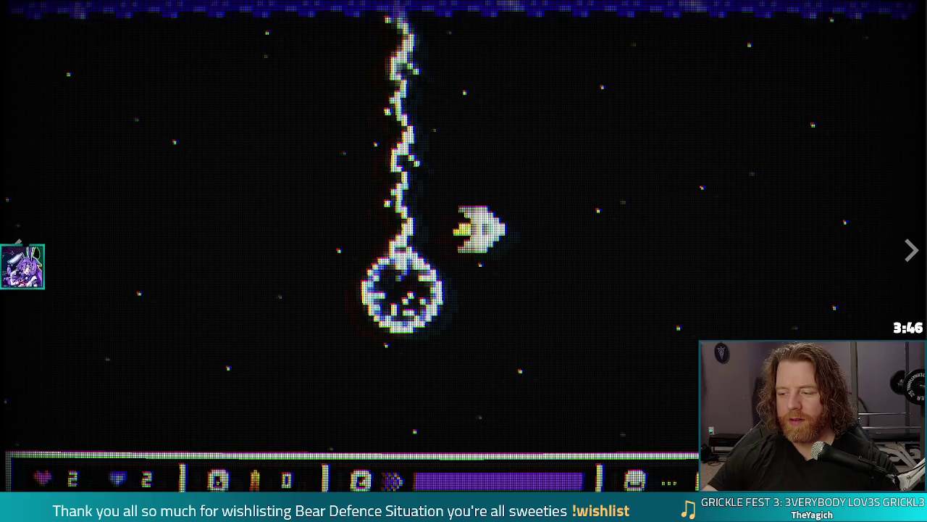
key(Escape)
click(257, 383)
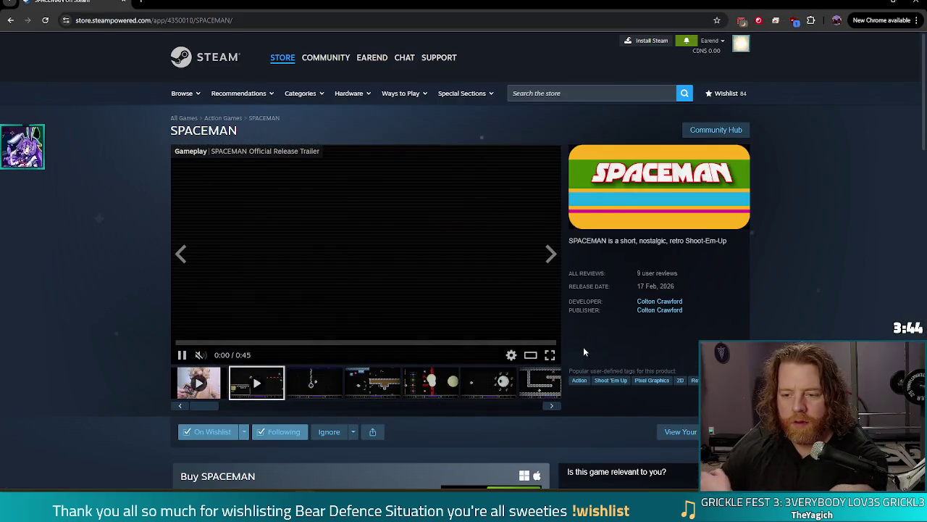
click(550, 355)
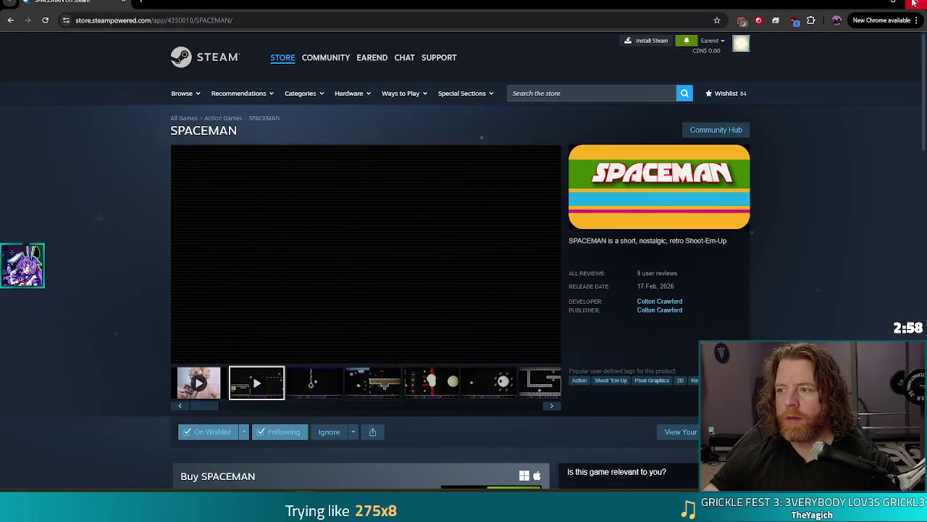
click(914, 3)
click(449, 194)
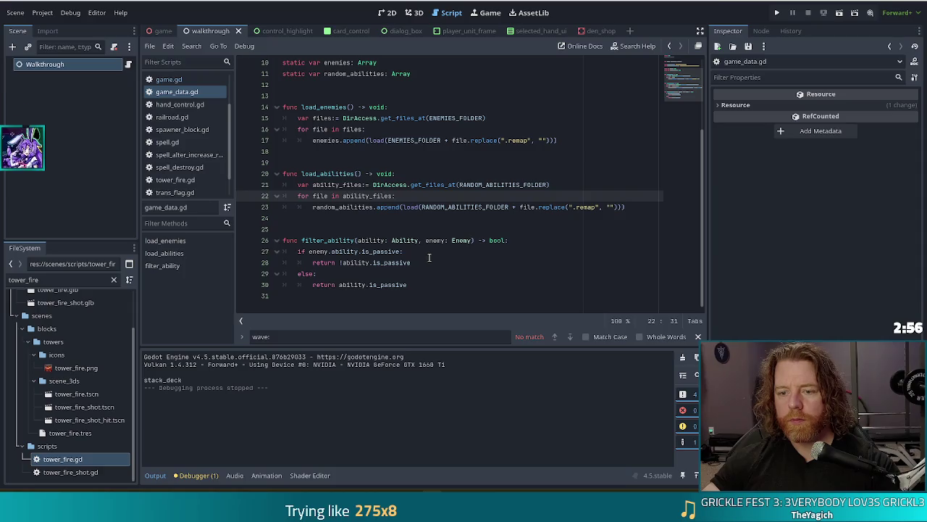
click(468, 255)
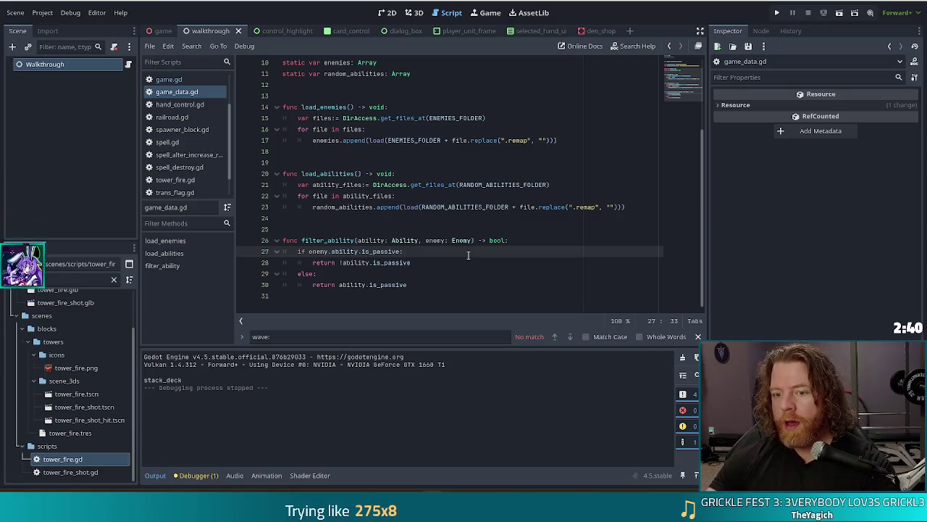
click(472, 239)
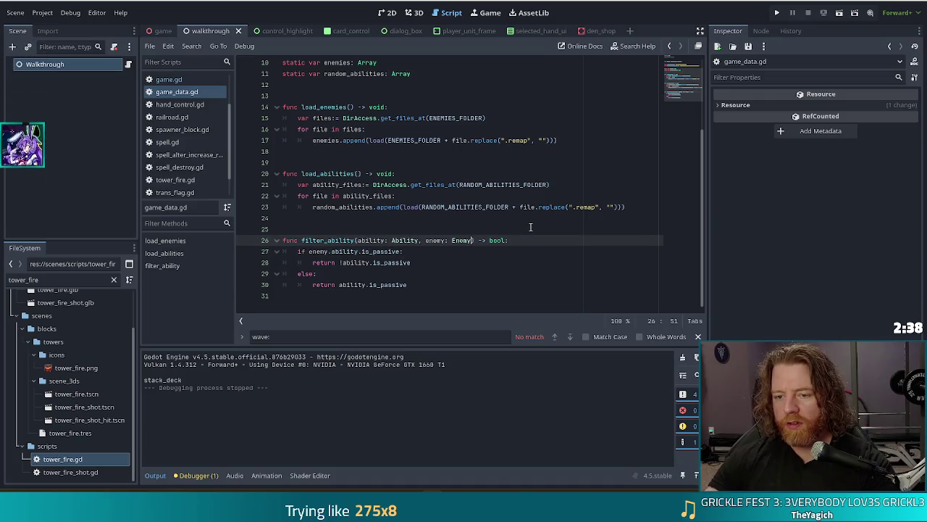
text(,)
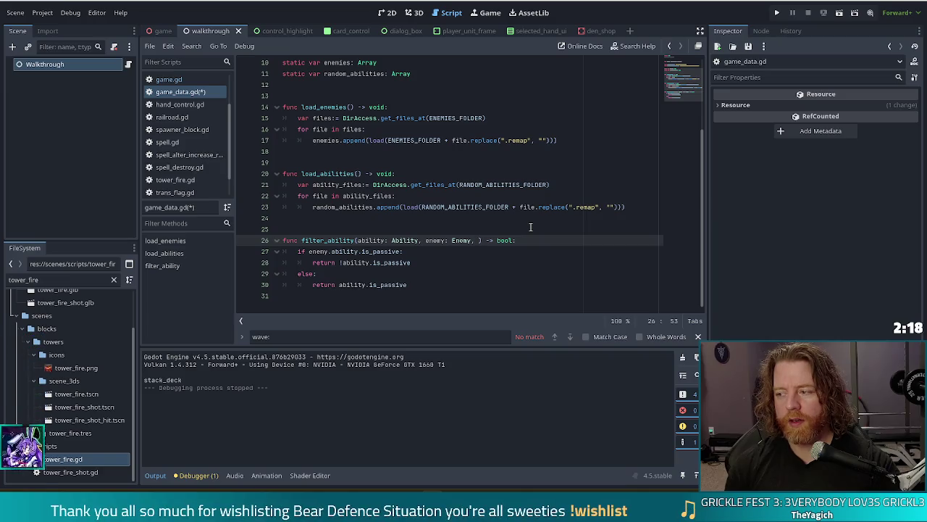
key(BackSpace)
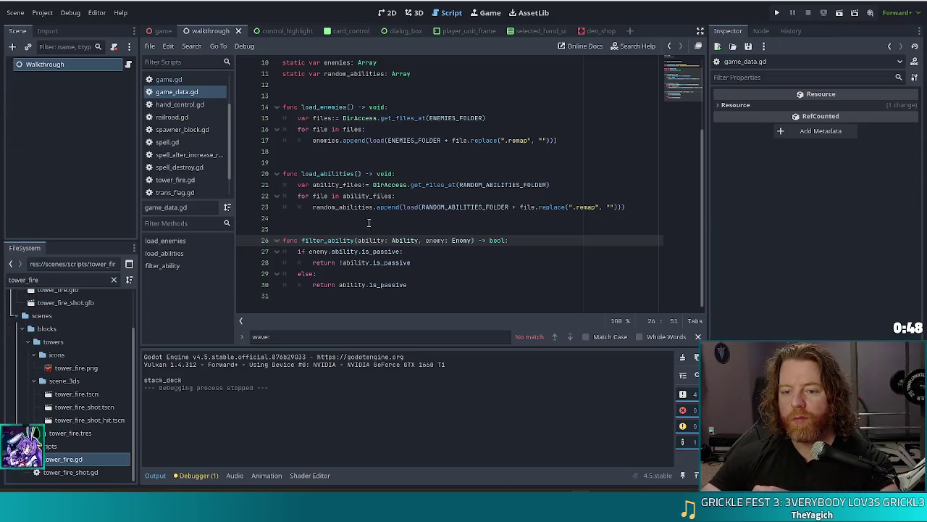
click(459, 240)
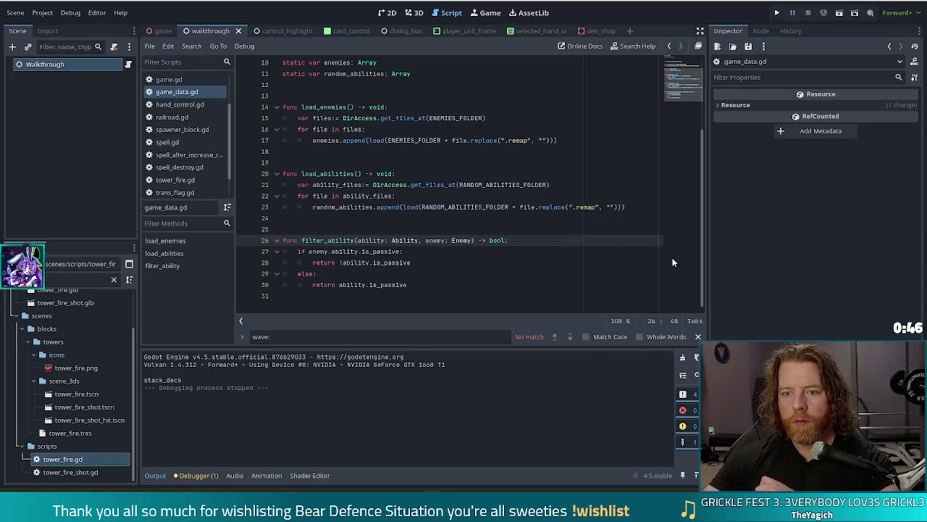
- Filter the FileSystem for 'enemy', open enemy.gd and select the Difficulty enum on line 14
click(15, 279)
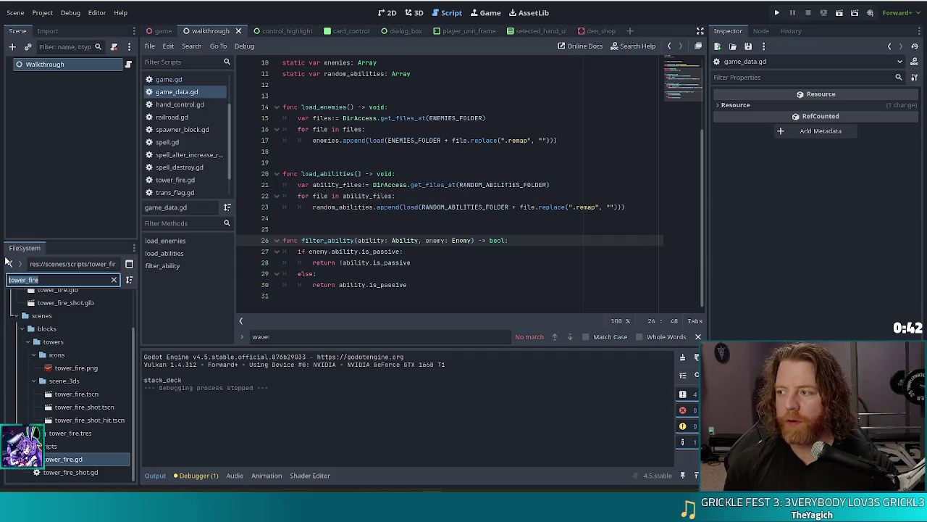
text(abili)
key(BackSpace)
key(BackSpace)
key(BackSpace)
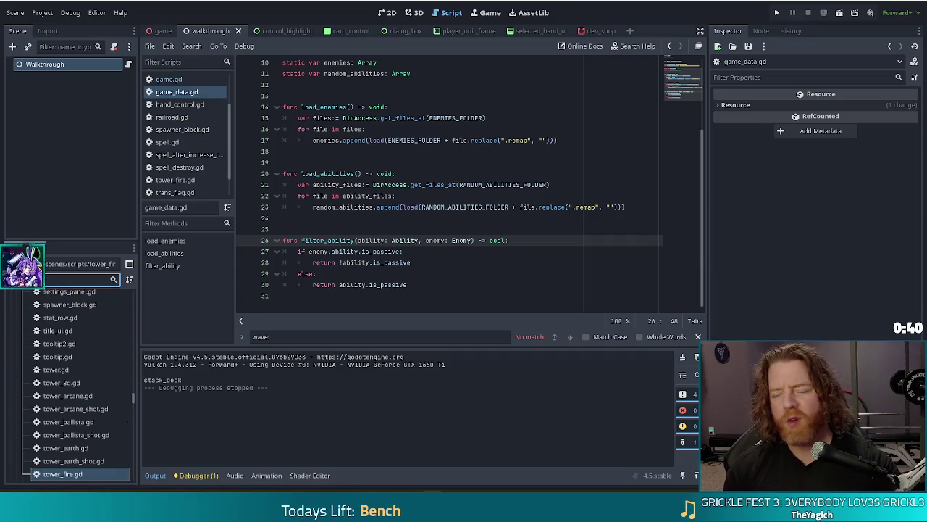
text(ene)
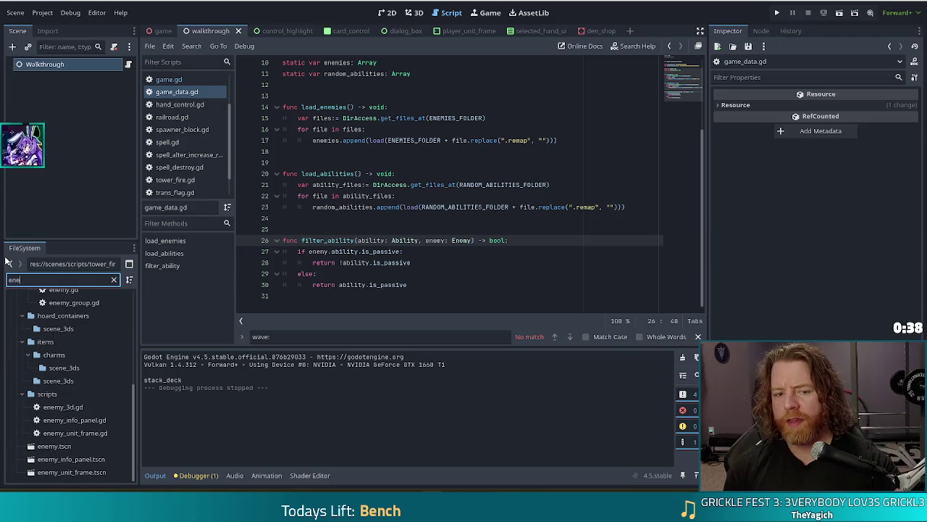
text(my)
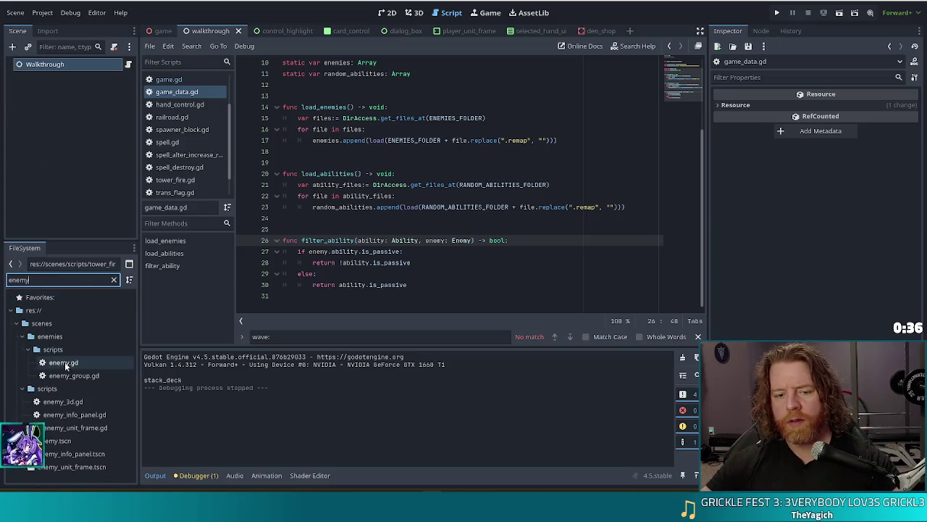
double_click(63, 362)
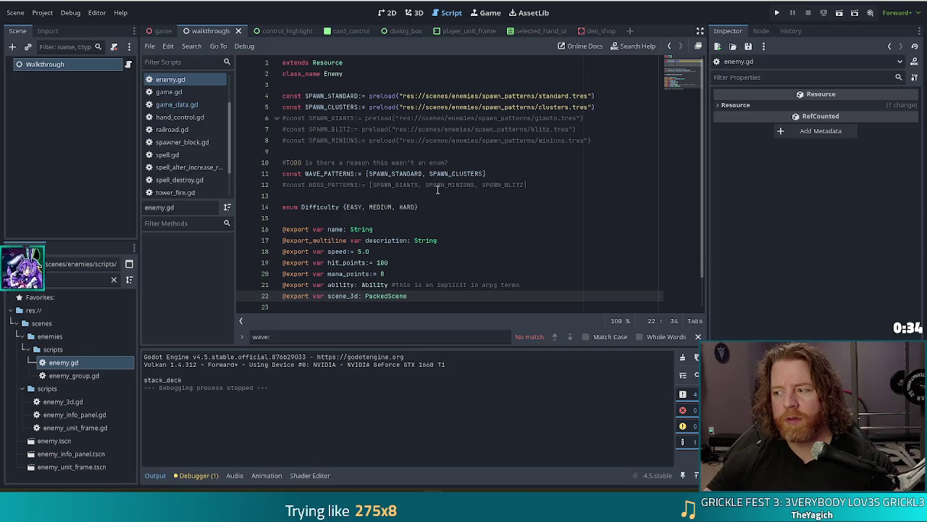
click(408, 207)
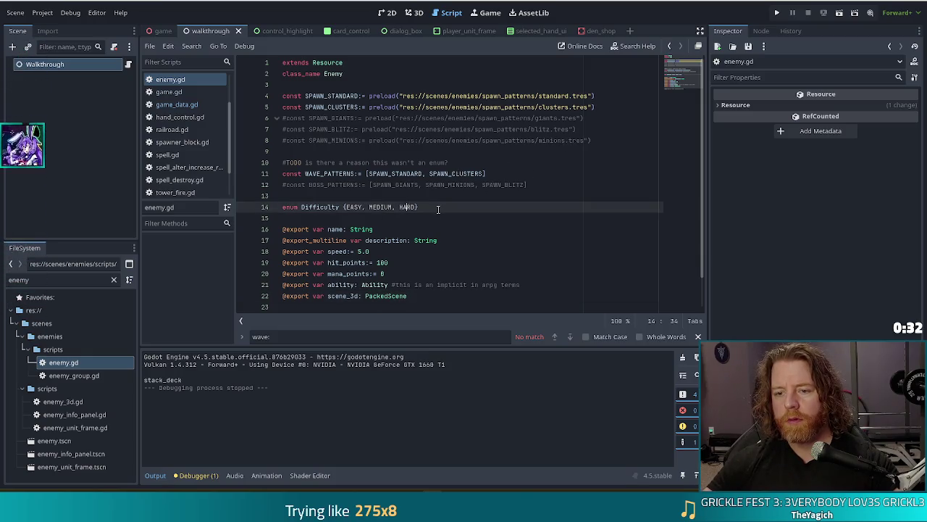
triple_click(434, 207)
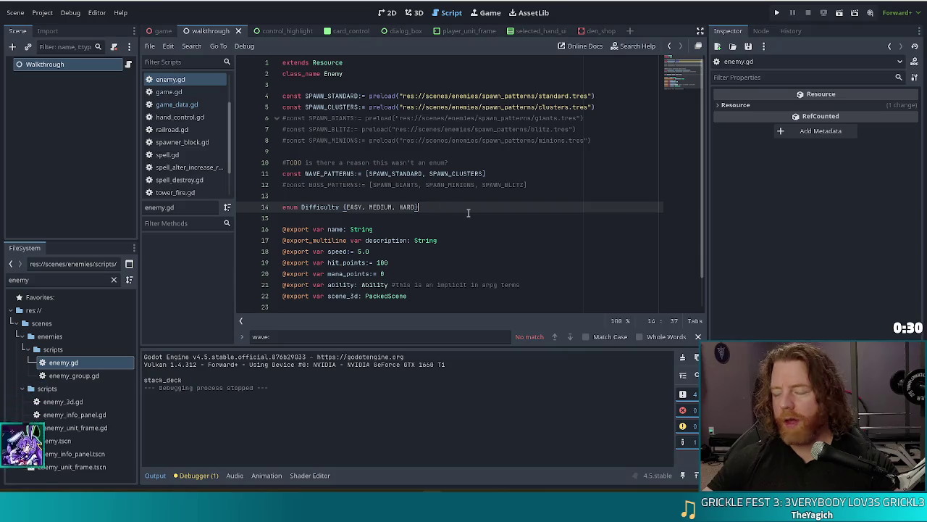
- Go back to game_data.gd to read filter_ability(ability: Ability, enemy: Enemy) -> bool
key(alt+Left)
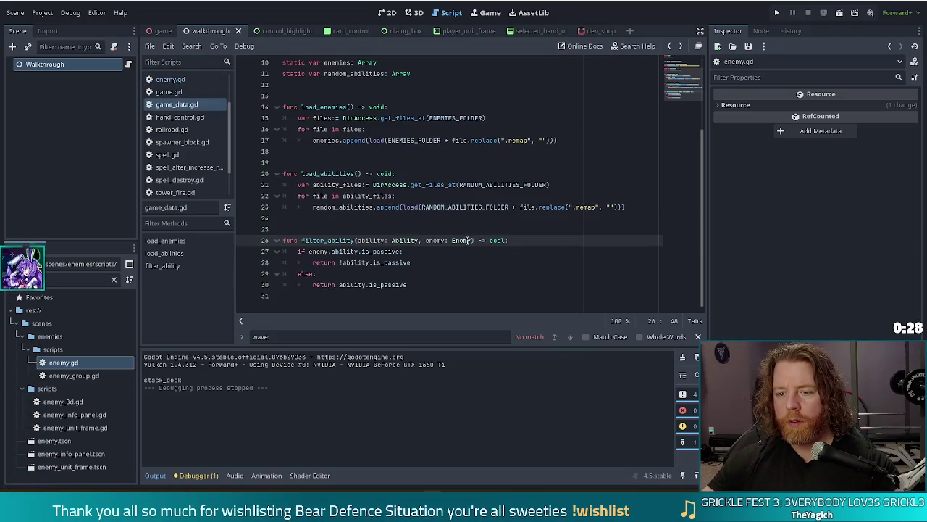
mouse_move(490, 242)
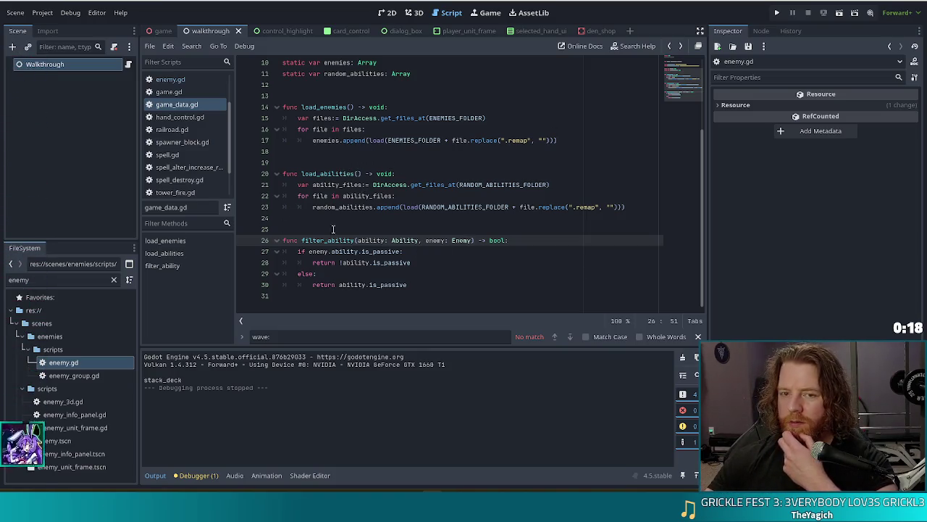
- Open game.gd and look over the HARD difficulty check on line 131
click(178, 94)
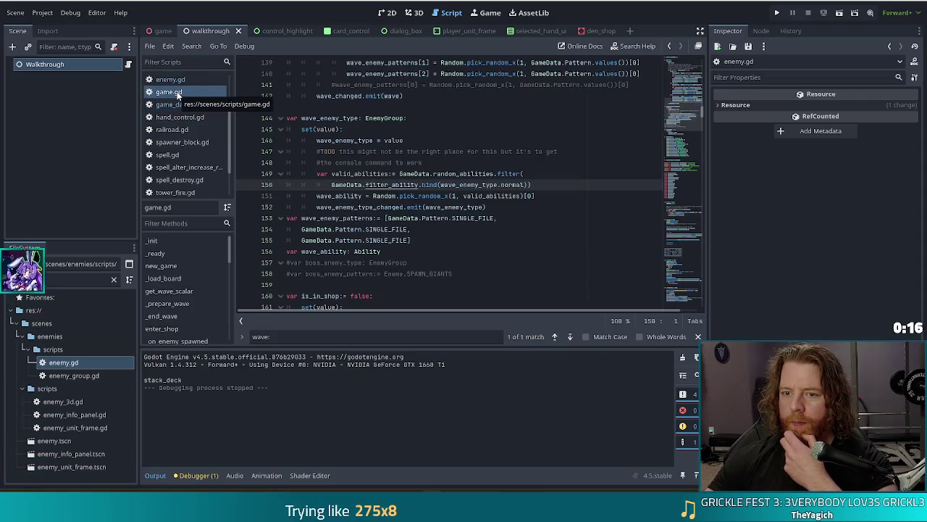
scroll(483, 207, up, 4)
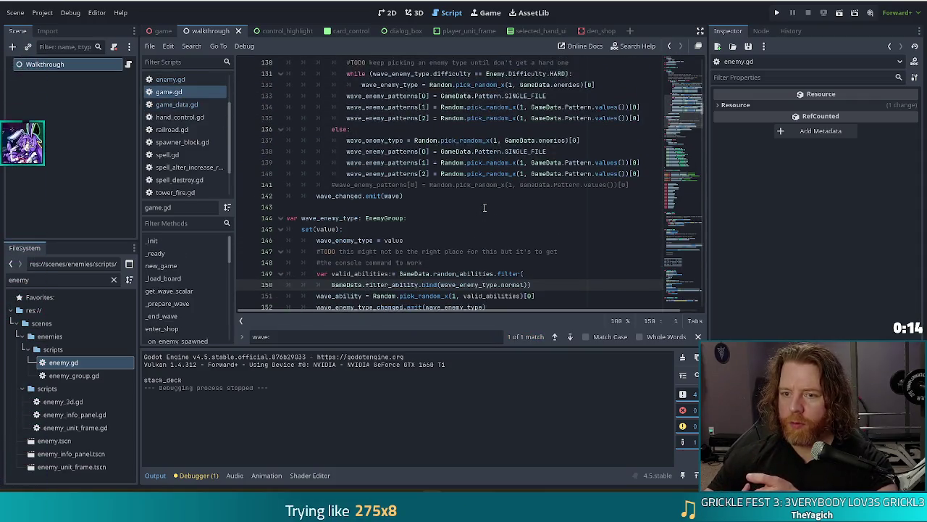
scroll(483, 207, up, 3)
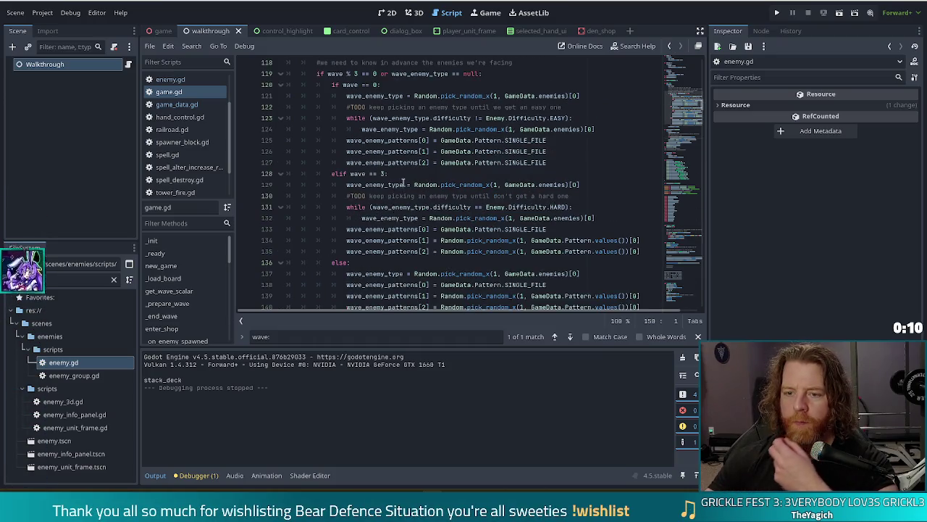
drag(572, 207, 472, 208)
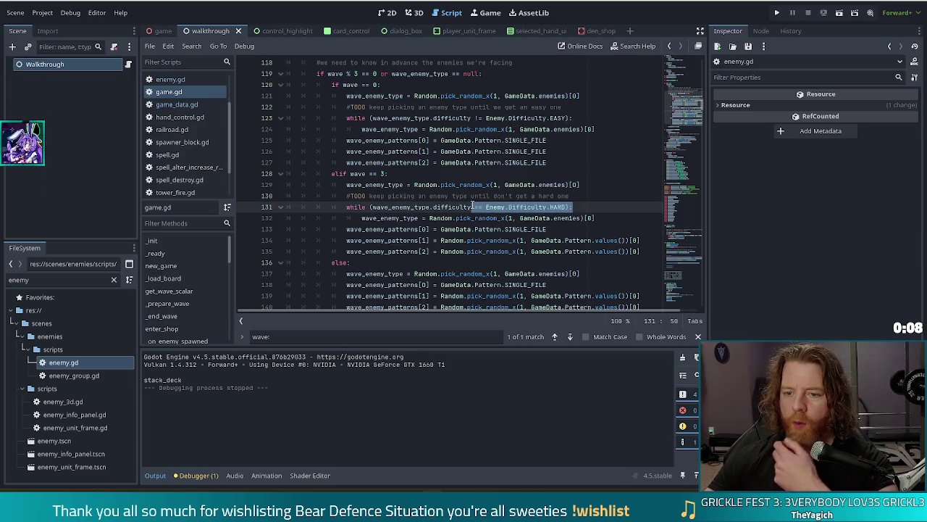
click(580, 207)
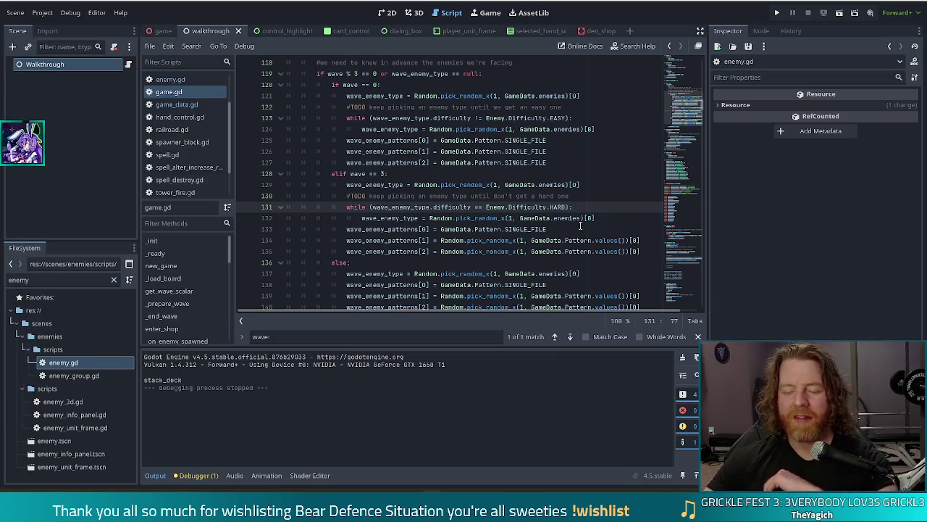
- Highlight the easy-enemy comment and reroll loop on lines 122–124
click(481, 196)
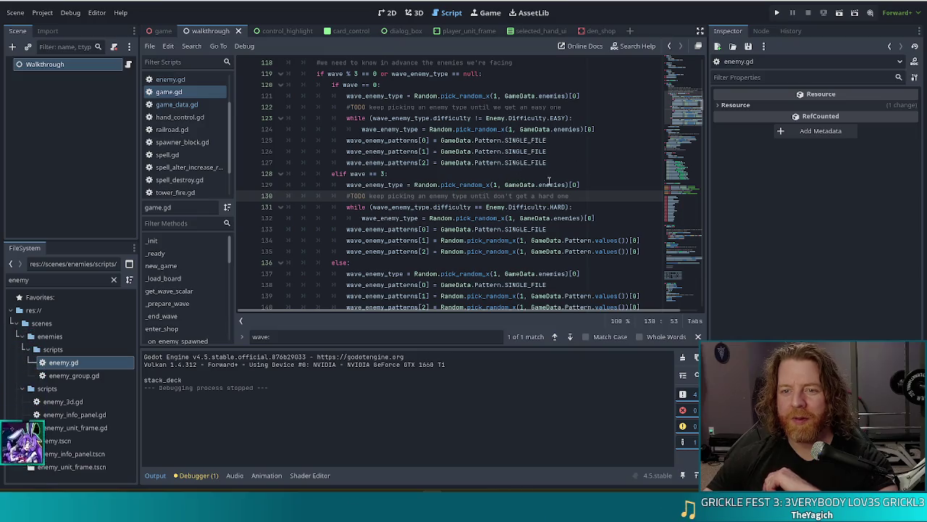
click(458, 129)
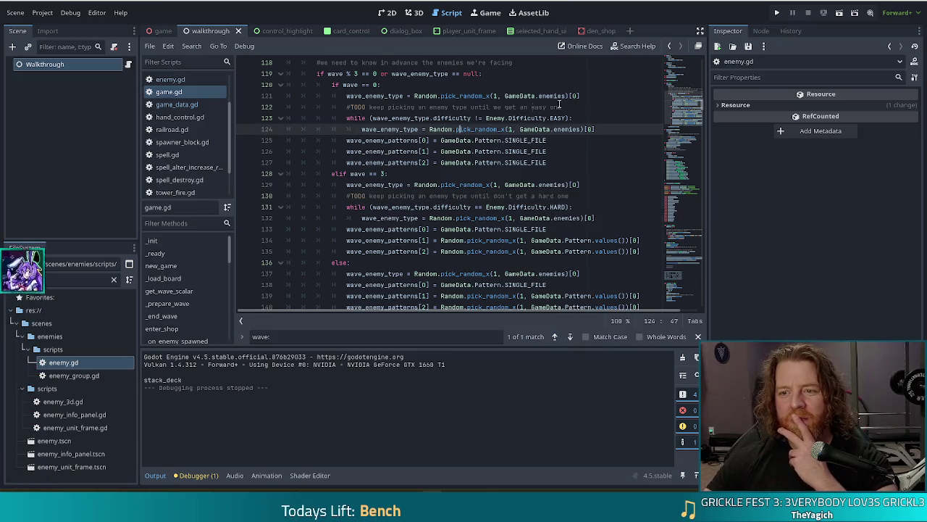
drag(607, 122, 609, 114)
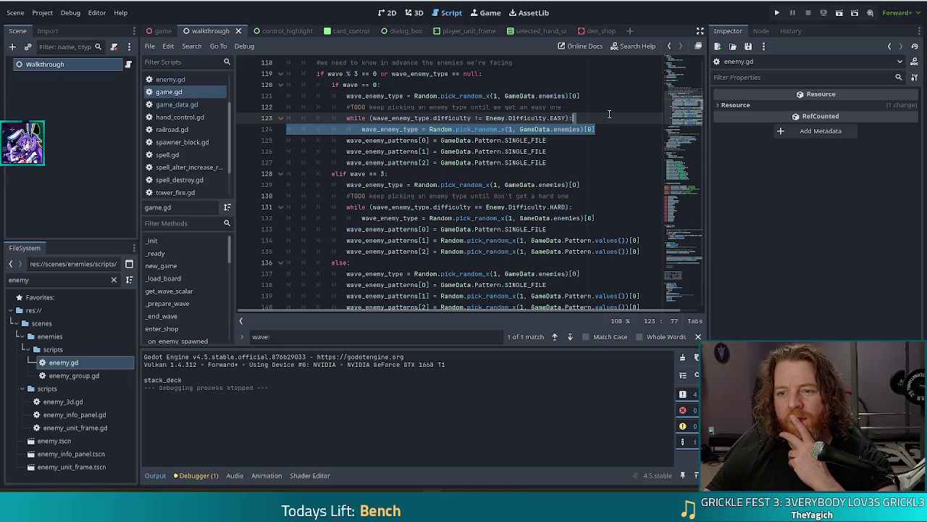
click(609, 114)
scroll(464, 147, up, 2)
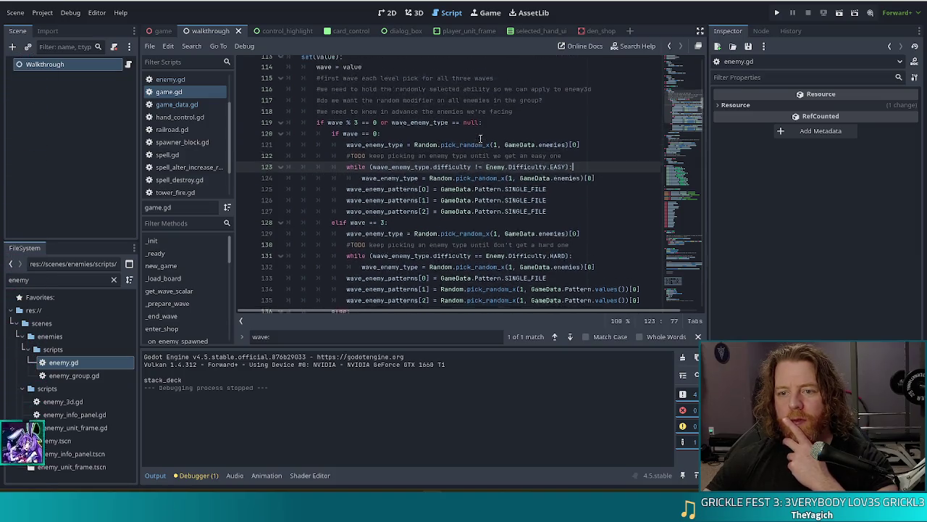
mouse_move(601, 196)
mouse_down()
mouse_move(579, 184)
mouse_move(579, 163)
mouse_move(538, 177)
mouse_up()
click(538, 177)
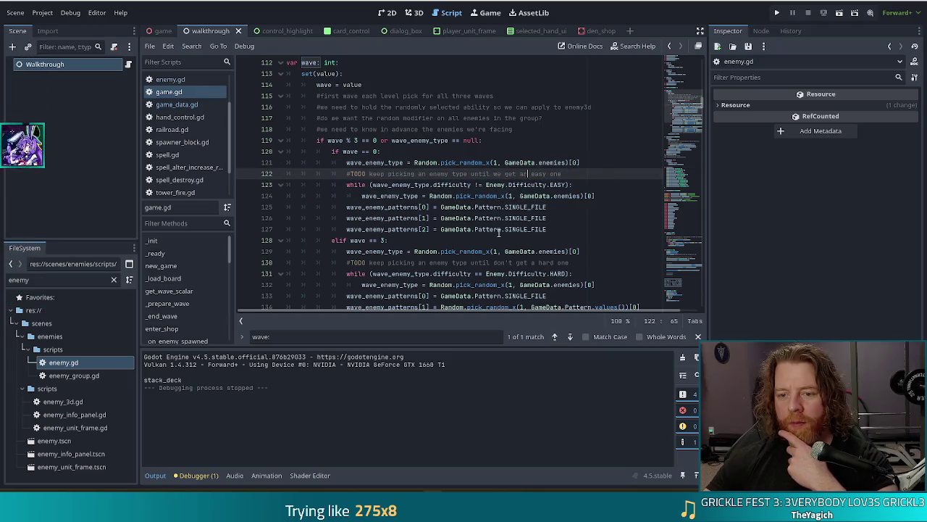
- Highlight the hard-enemy reroll loop (lines 130–132) and the else branch's enemy and pattern picks
scroll(537, 177, down, 3)
click(412, 162)
drag(615, 184, 616, 164)
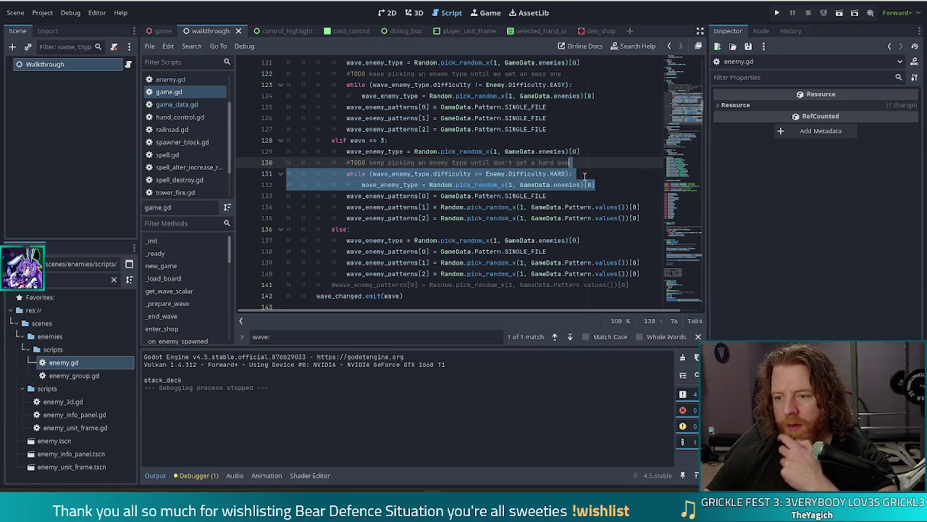
click(584, 175)
scroll(518, 169, down, 2)
drag(349, 164, 453, 208)
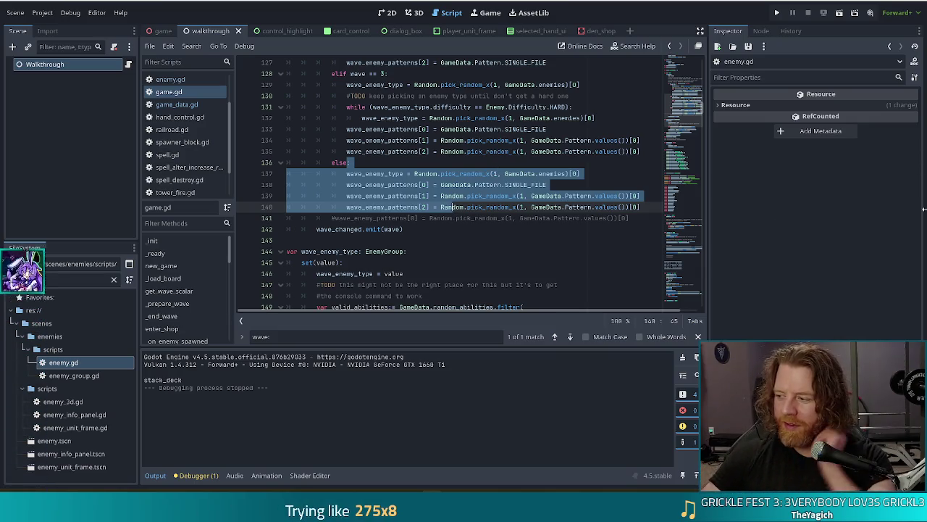
key(XF86AudioLowerVolume)
key(XF86AudioRaiseVolume)
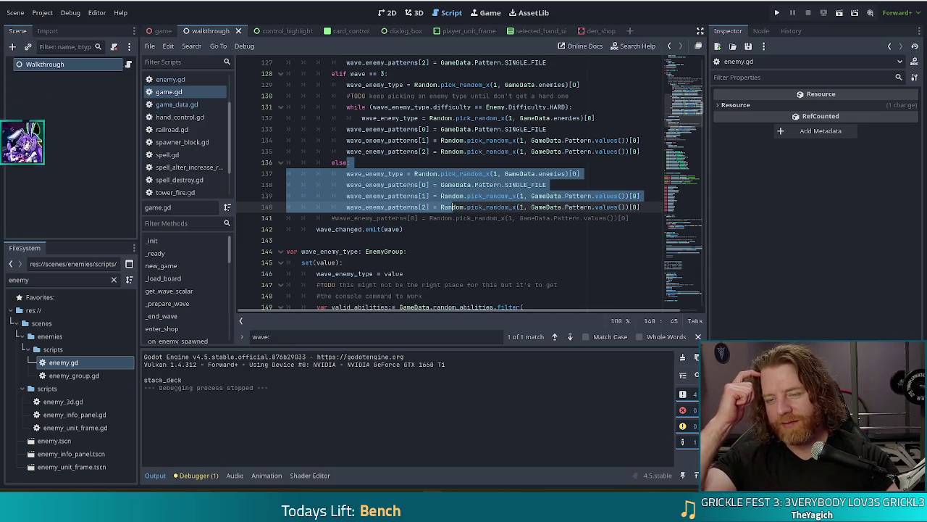
click(399, 158)
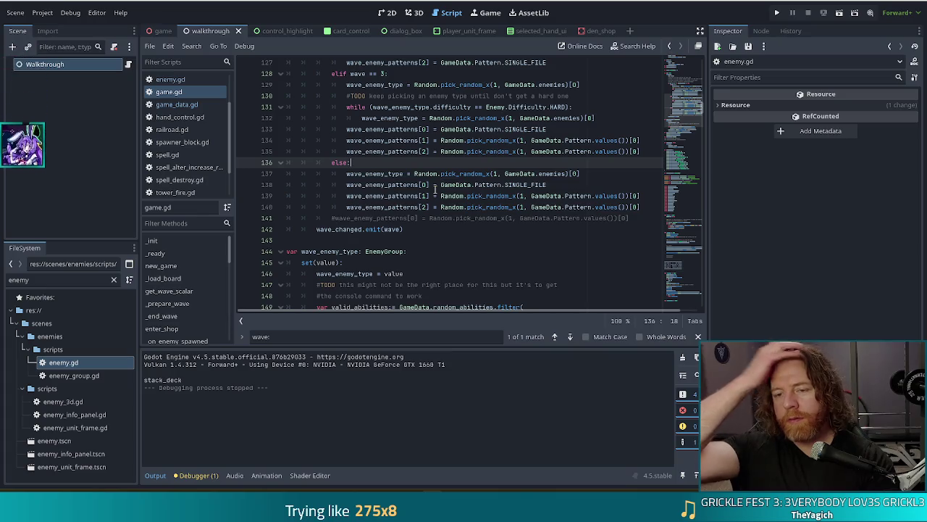
scroll(465, 217, down, 3)
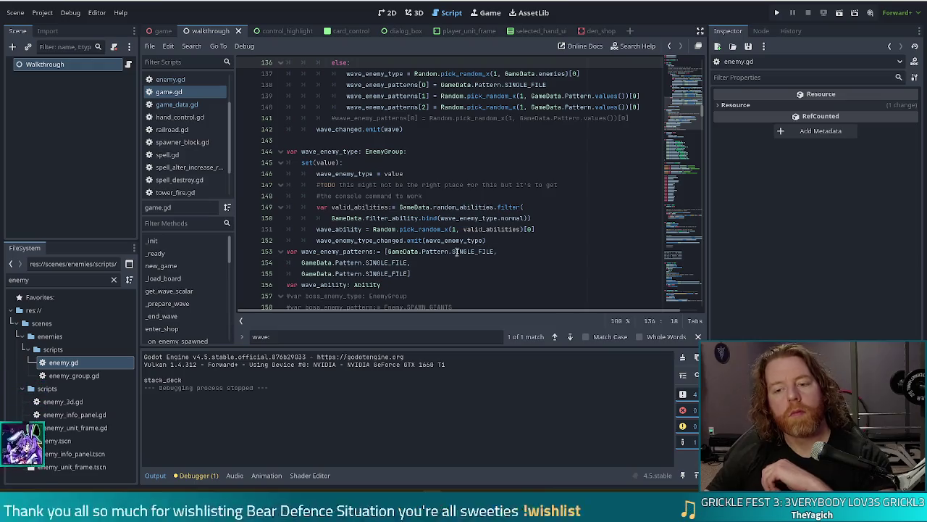
- Add a new line after line 148, above the valid_abilities filter, reading 'wave == 0'
click(520, 195)
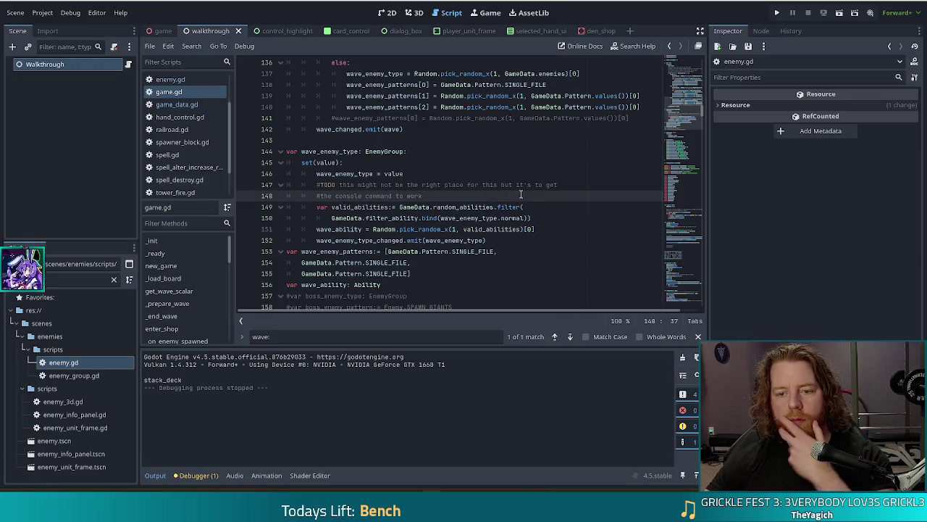
scroll(543, 185, up, 3)
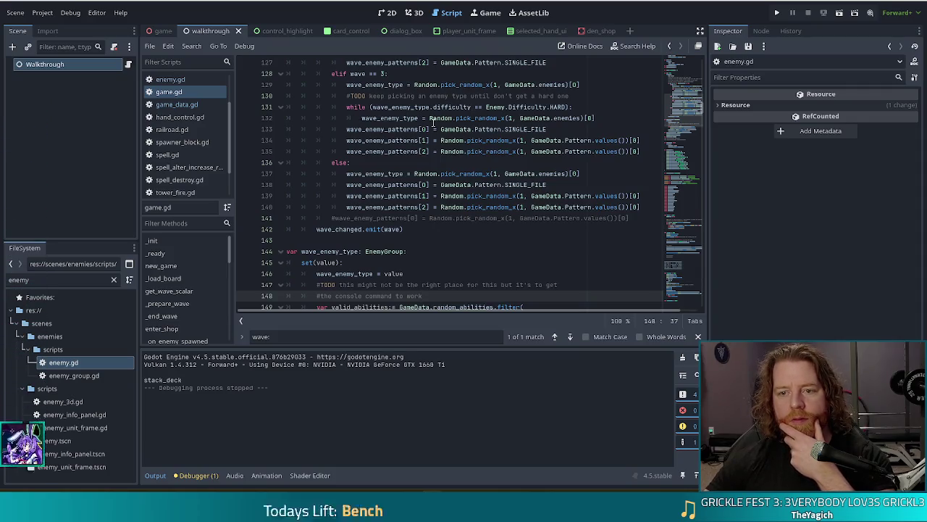
scroll(419, 304, down, 5)
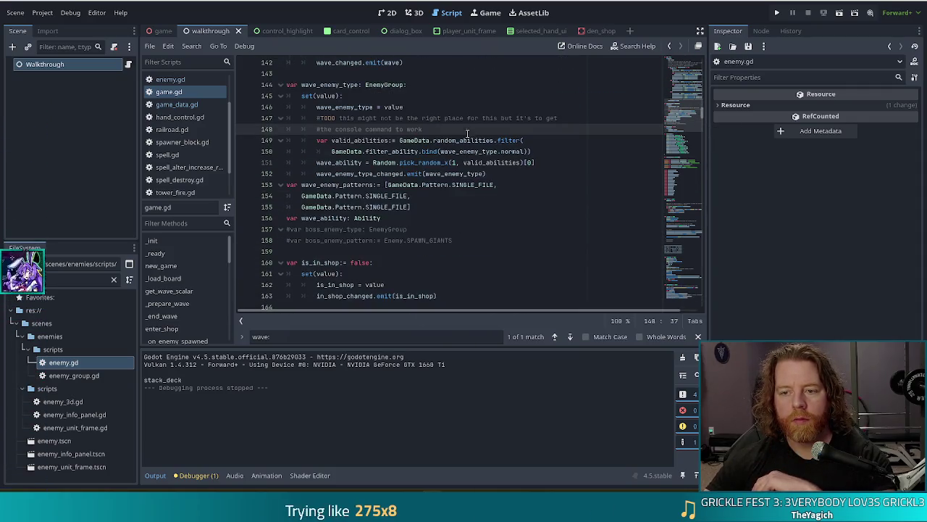
key(Return)
text(if)
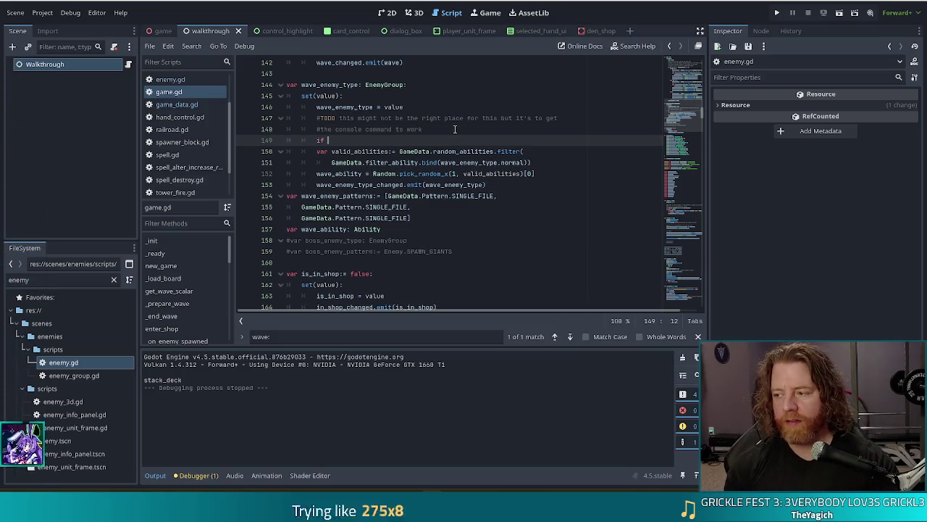
scroll(403, 187, up, 8)
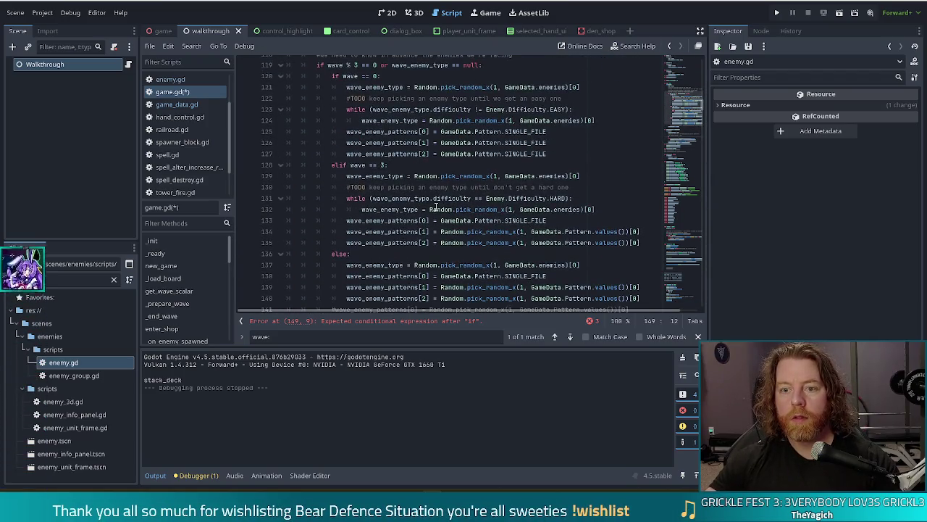
scroll(435, 208, down, 7)
text(wave == )
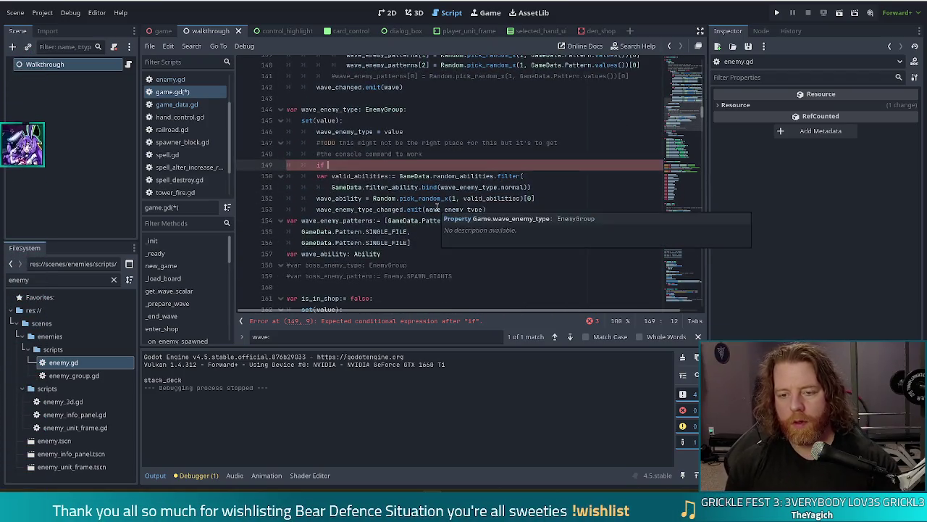
text(0:)
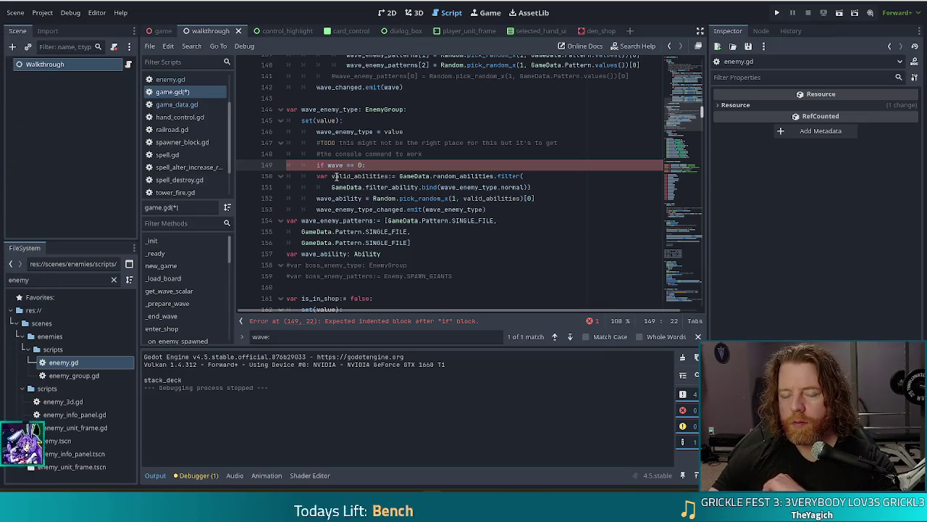
click(545, 186)
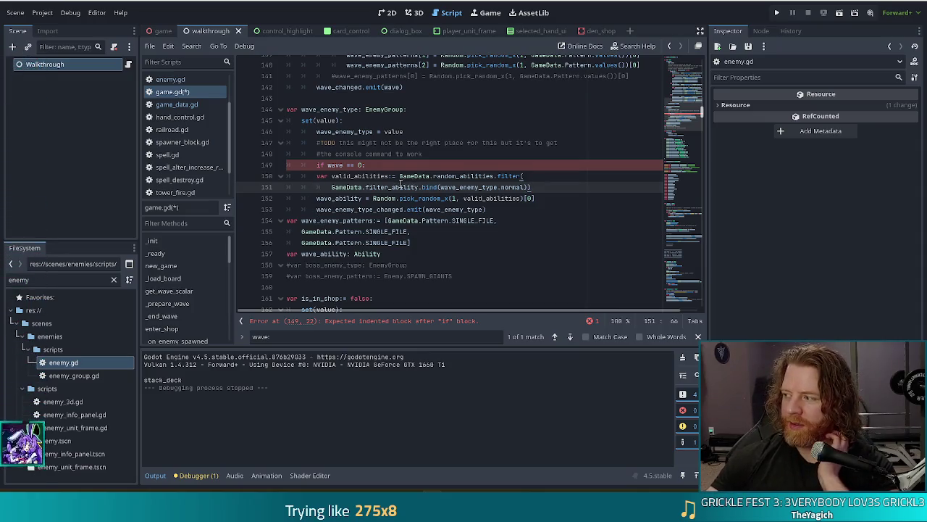
mouse_move(395, 187)
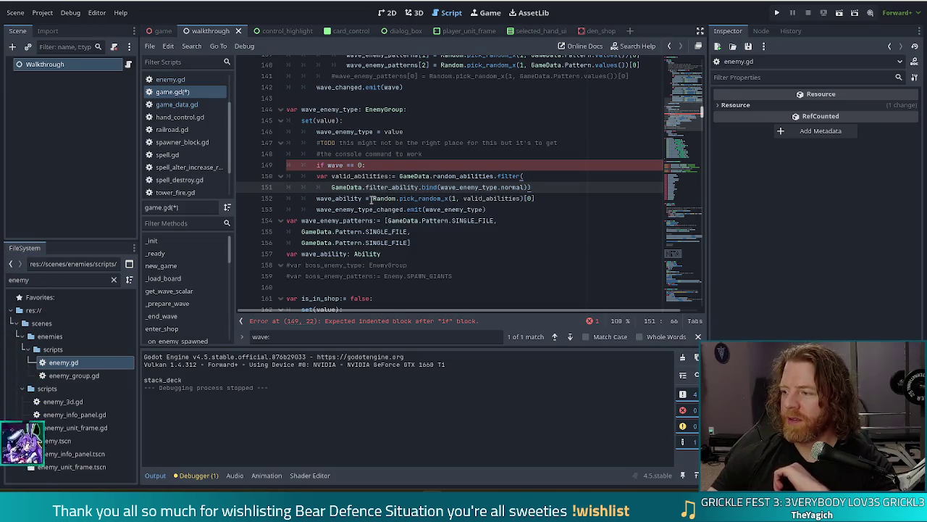
mouse_move(445, 171)
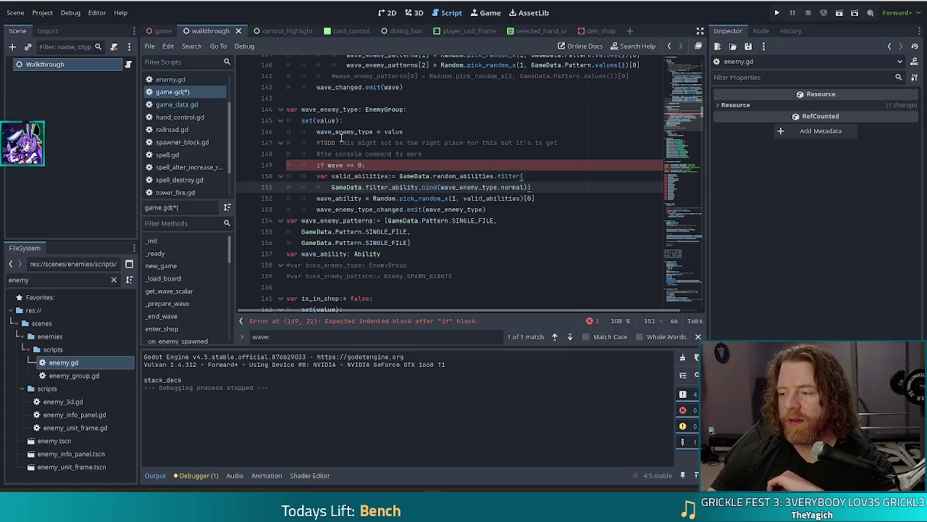
mouse_move(357, 133)
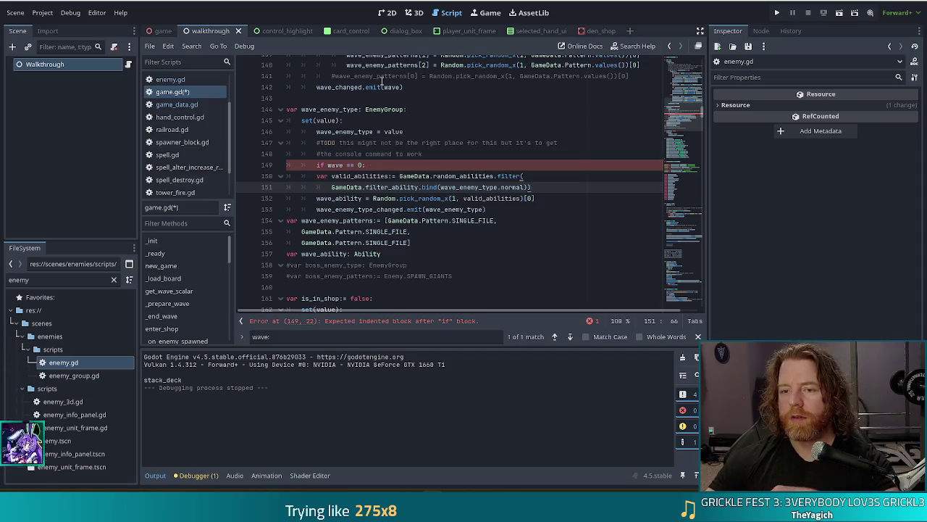
click(379, 164)
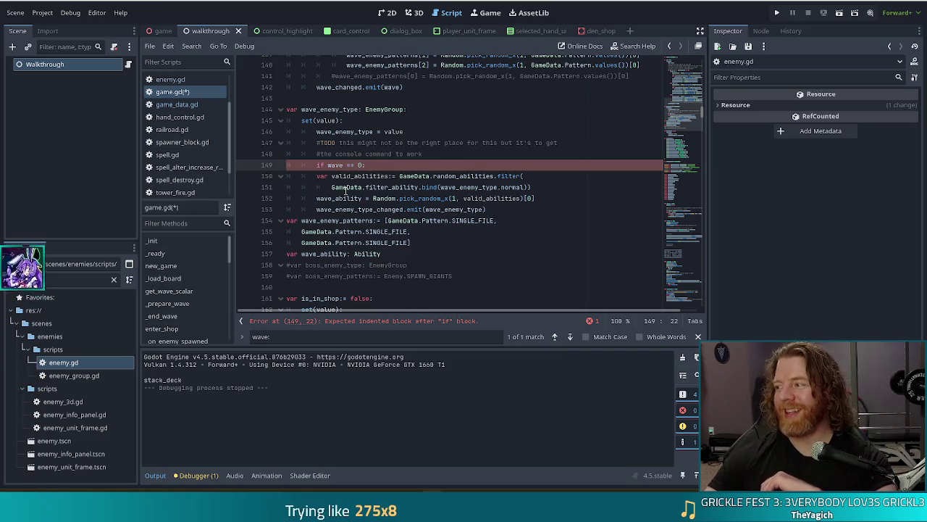
mouse_move(346, 190)
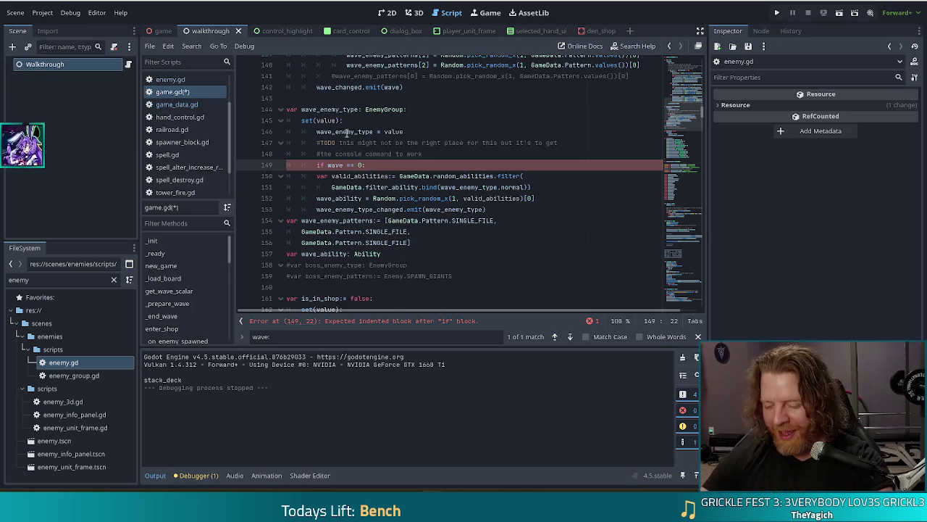
mouse_move(346, 138)
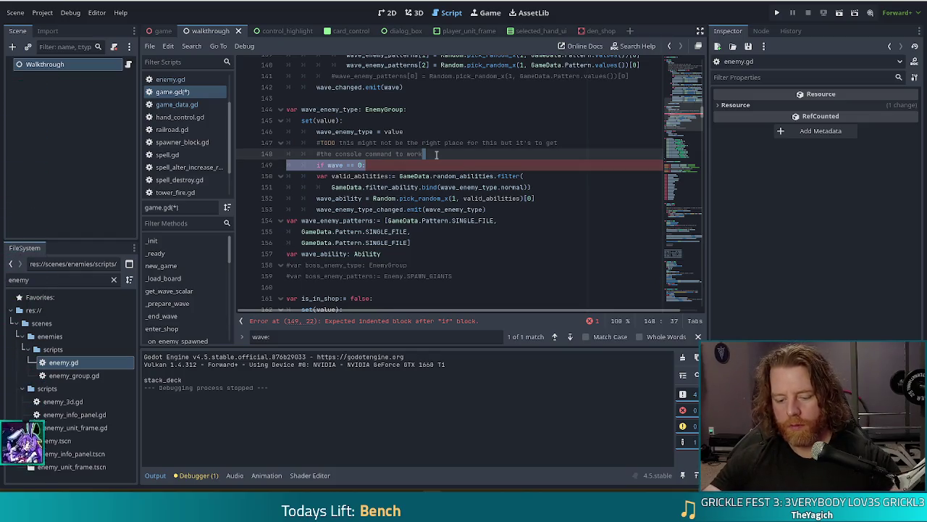
- Move the 'if wave == 0:' line from before to after the valid_abilities filter statement
key(ctrl+shift+k)
click(538, 175)
key(Return)
text(if wave == 0:)
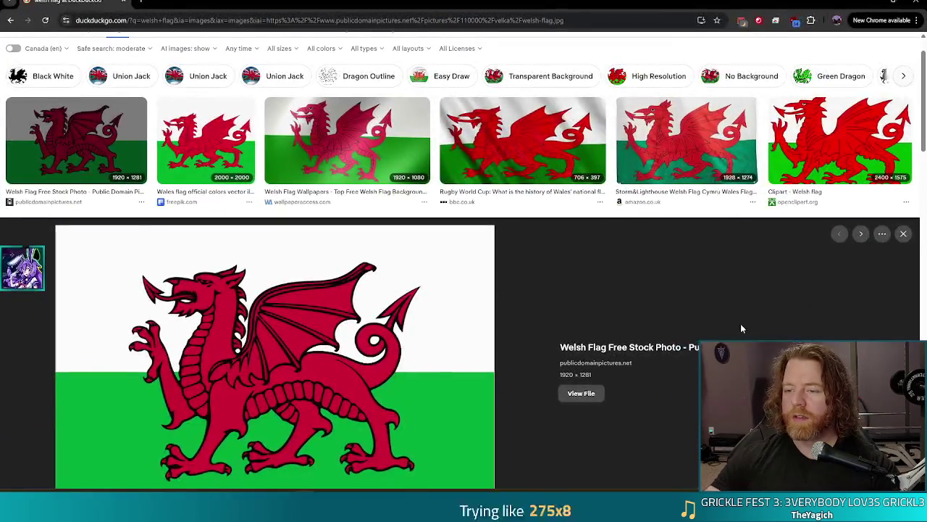
- Scroll the Welsh flag image results, then close Chrome to return to Godot
scroll(433, 339, down, 2)
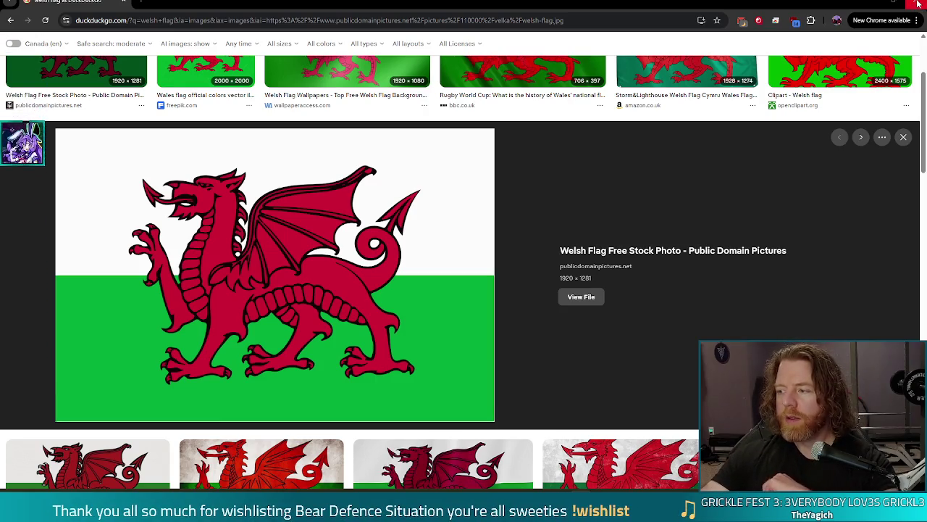
click(917, 3)
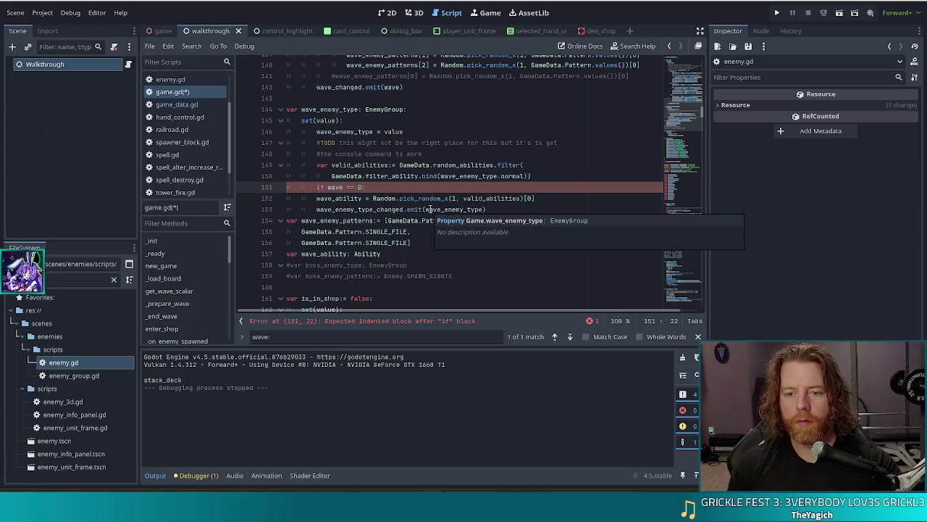
- Start an indented 'while' line inside the 'if wave == 0:' block
key(Return)
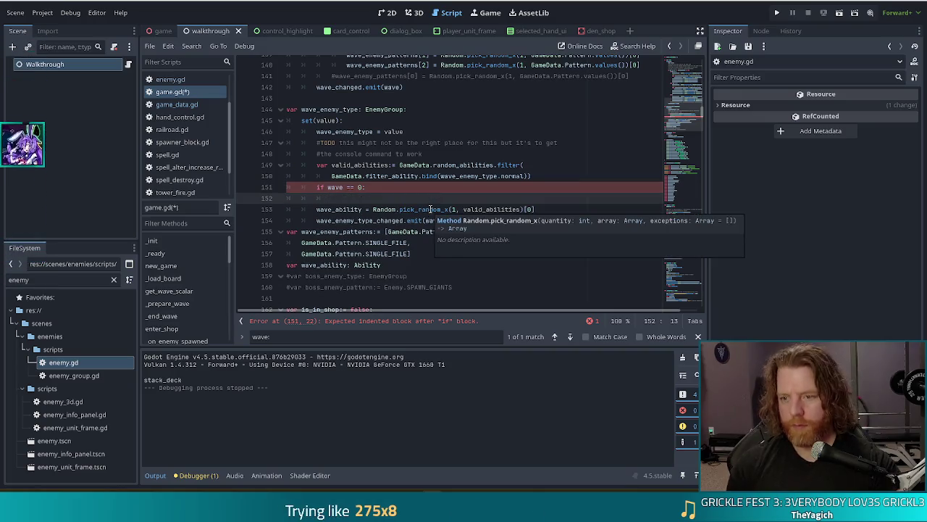
text(while wave)
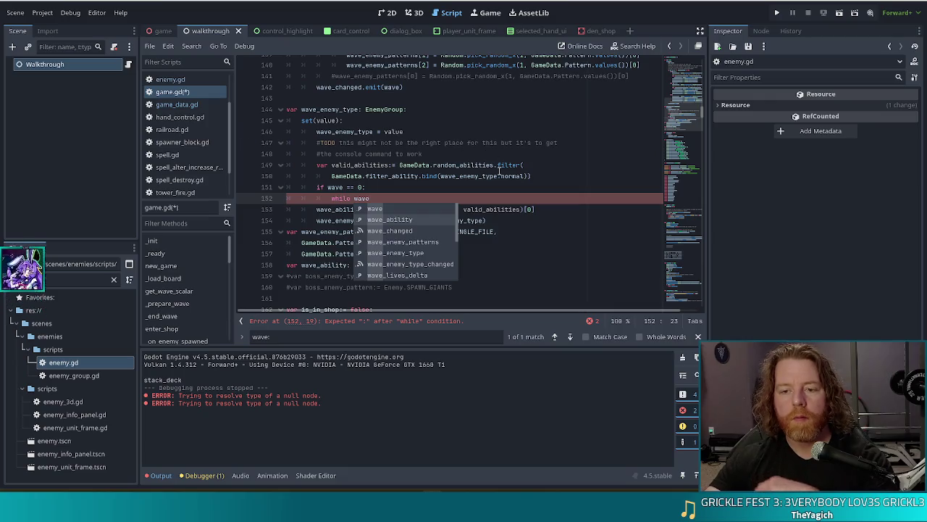
- Move the while line below the wave_ability pick and indent the pick under 'if wave == 0:'
scroll(507, 178, up, 5)
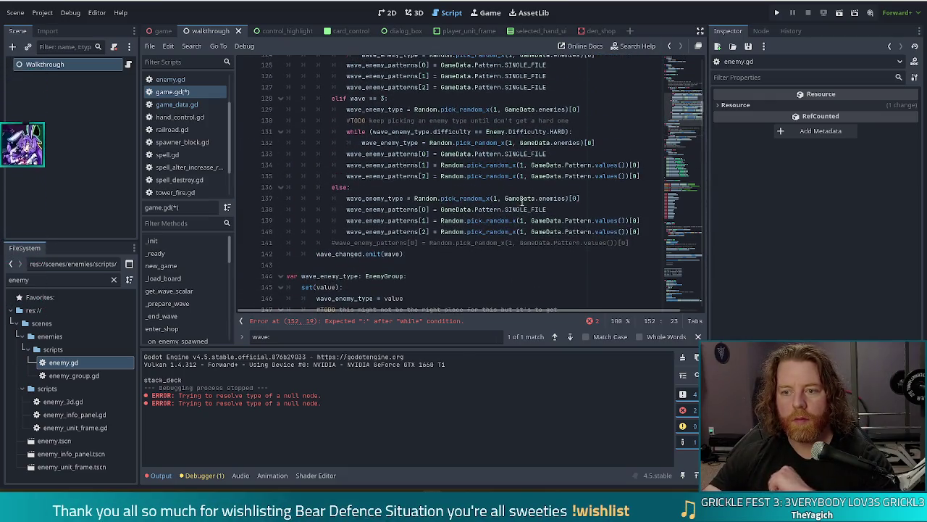
scroll(514, 195, up, 4)
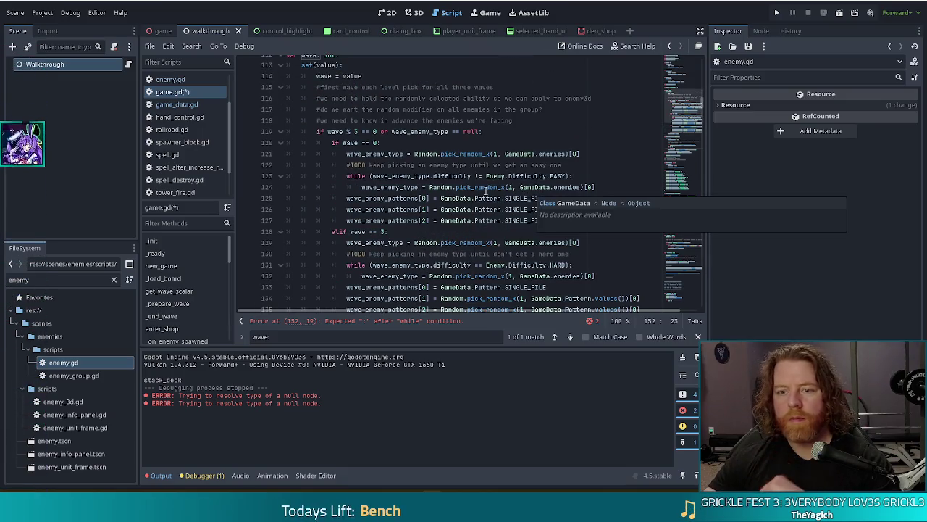
scroll(500, 179, down, 9)
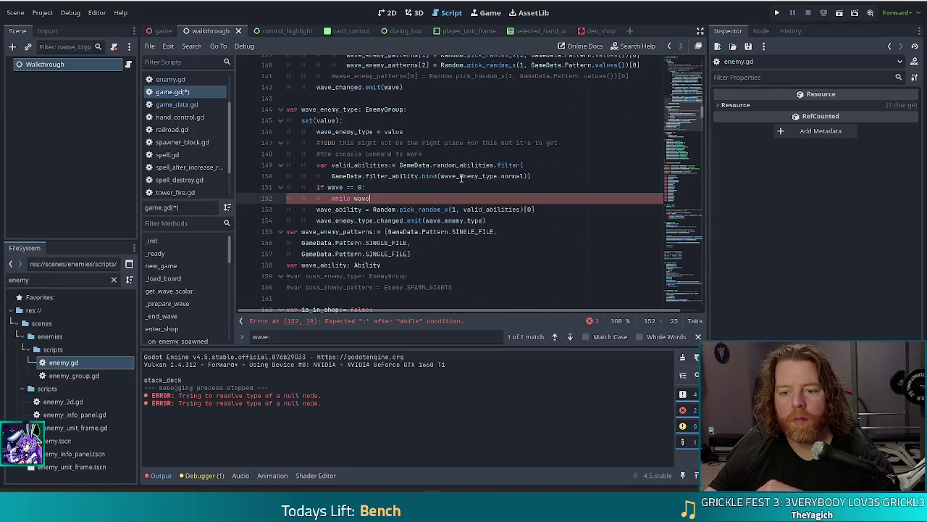
drag(393, 198, 392, 190)
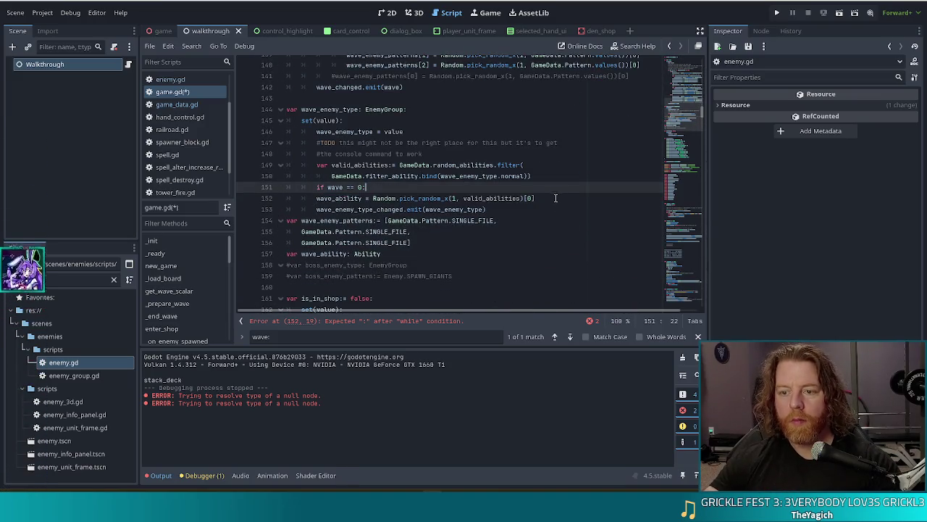
key(alt+Down)
click(320, 198)
key(Tab)
- Extend the loop to 'while wave_ability.' and look up pick_random_x among the autocomplete members
click(397, 209)
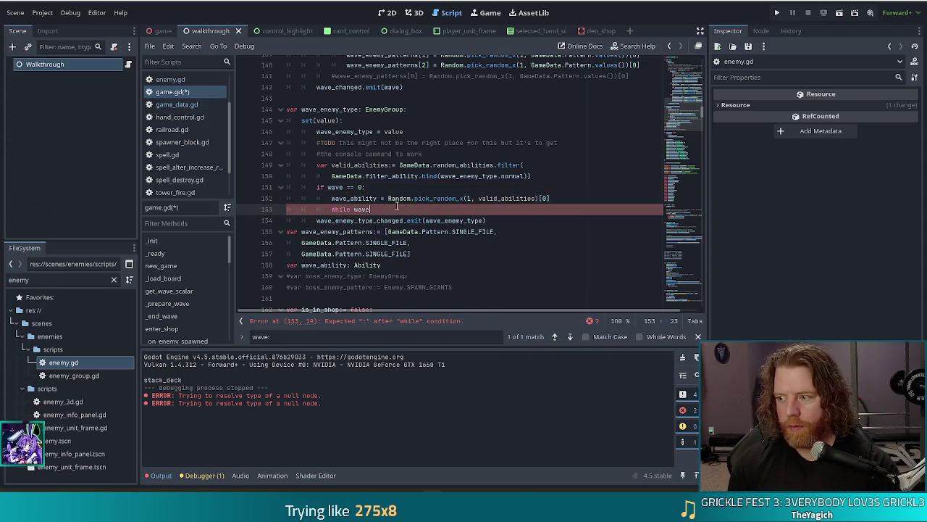
text(_ability)
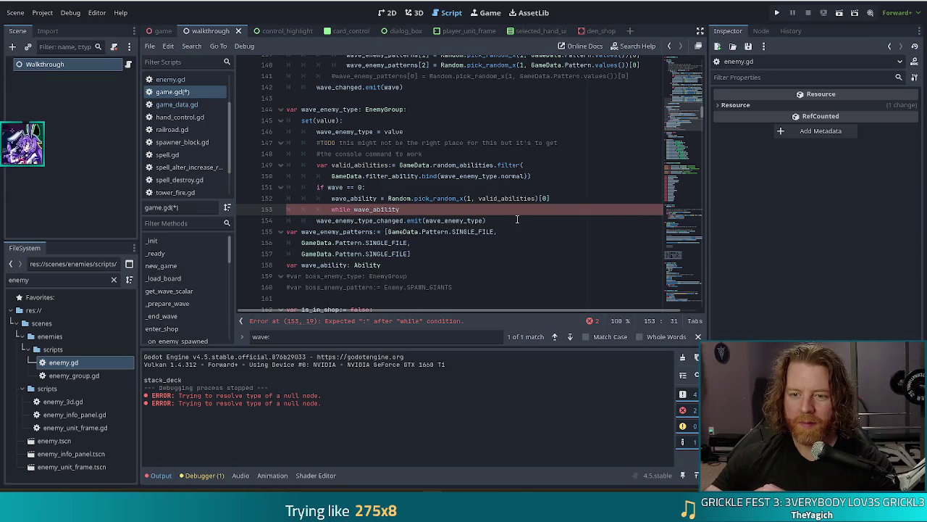
text(.d)
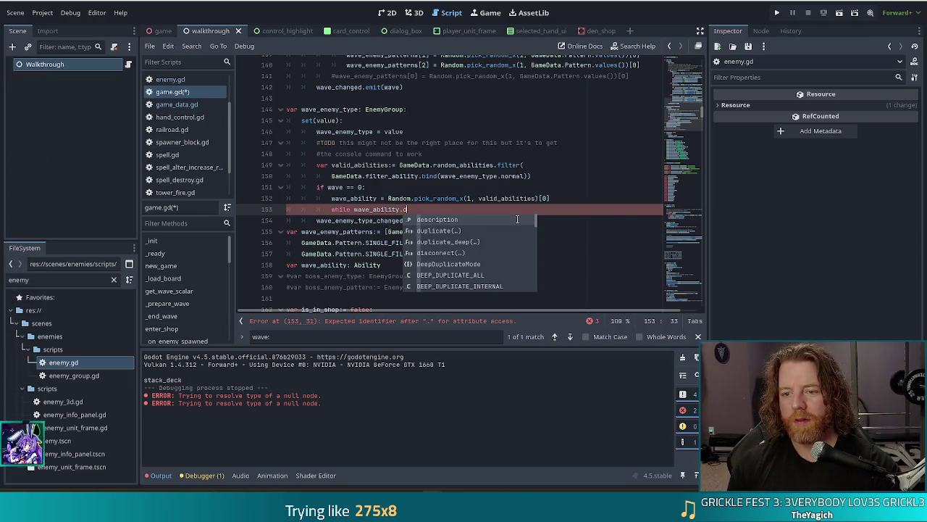
key(BackSpace)
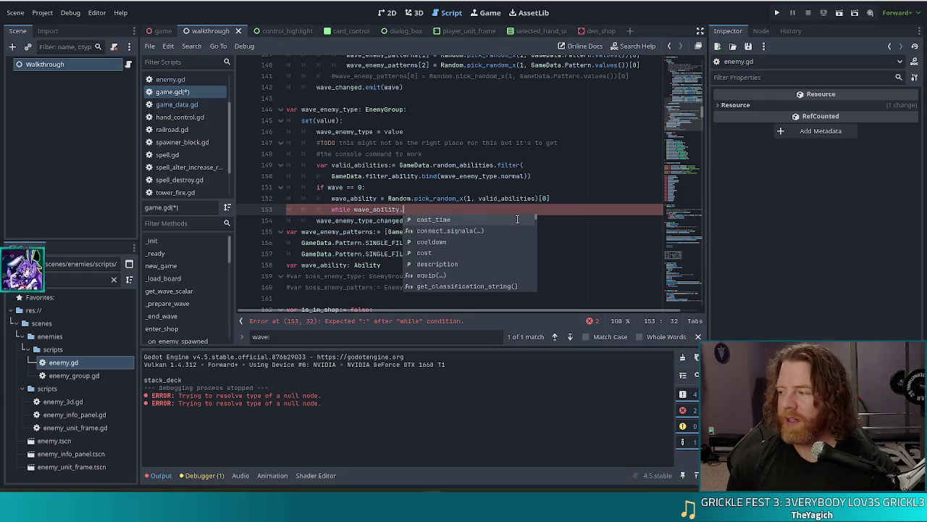
click(445, 199)
mouse_move(440, 198)
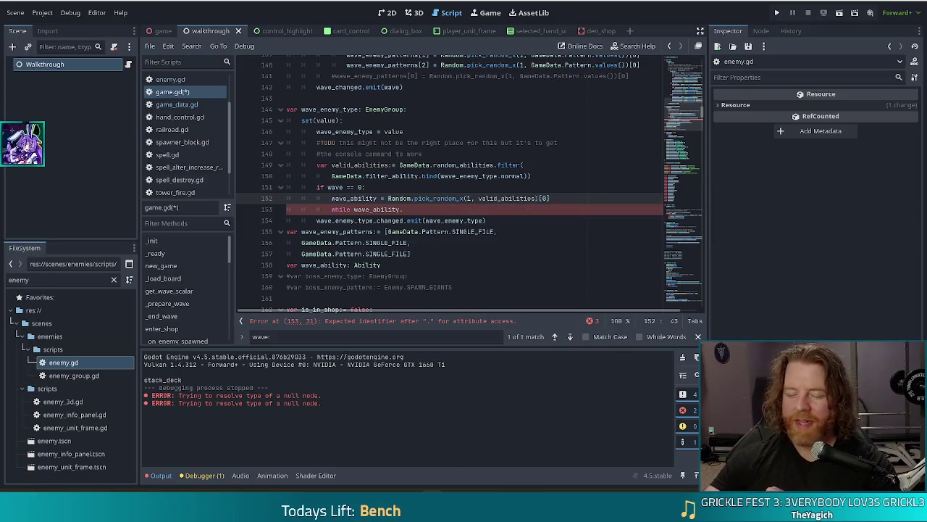
click(3, 279)
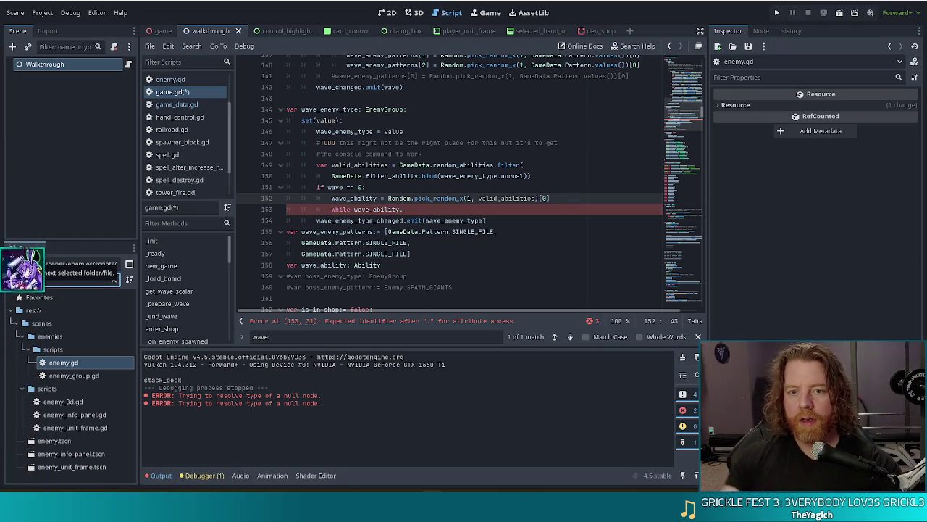
scroll(215, 165, up, 3)
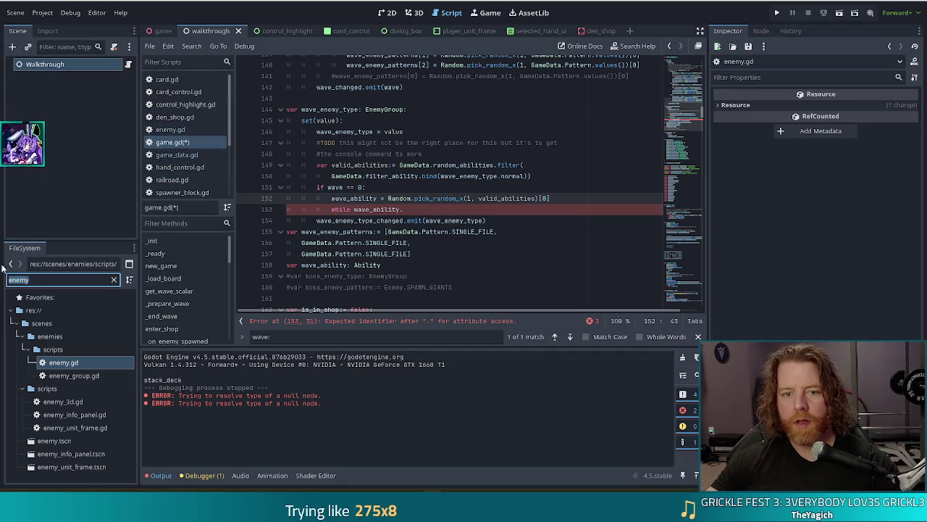
- Filter the FileSystem for 'ability' and open ability.gd
text(ability)
scroll(65, 434, down, 5)
scroll(73, 405, up, 5)
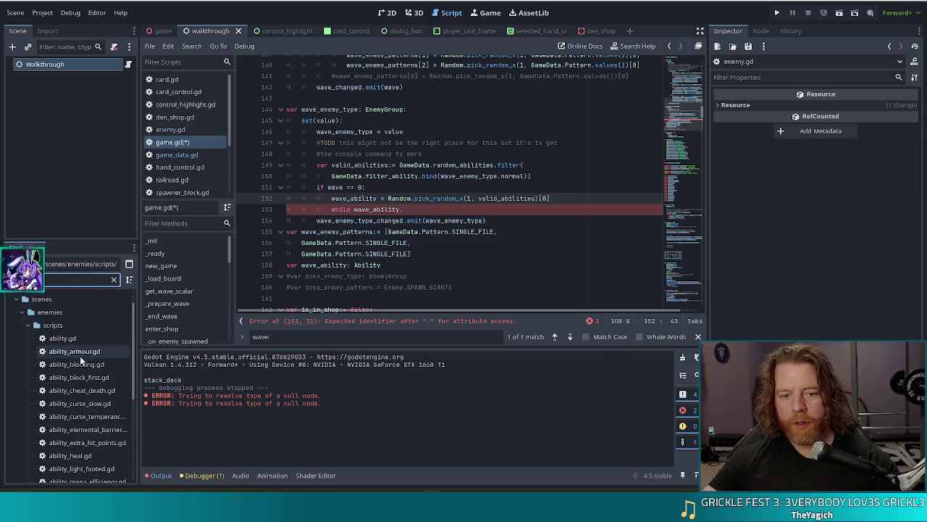
double_click(62, 338)
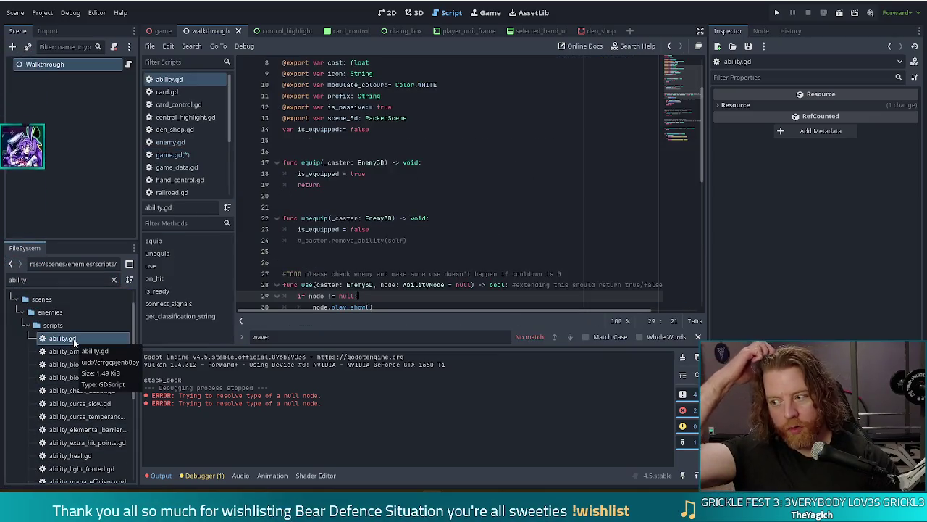
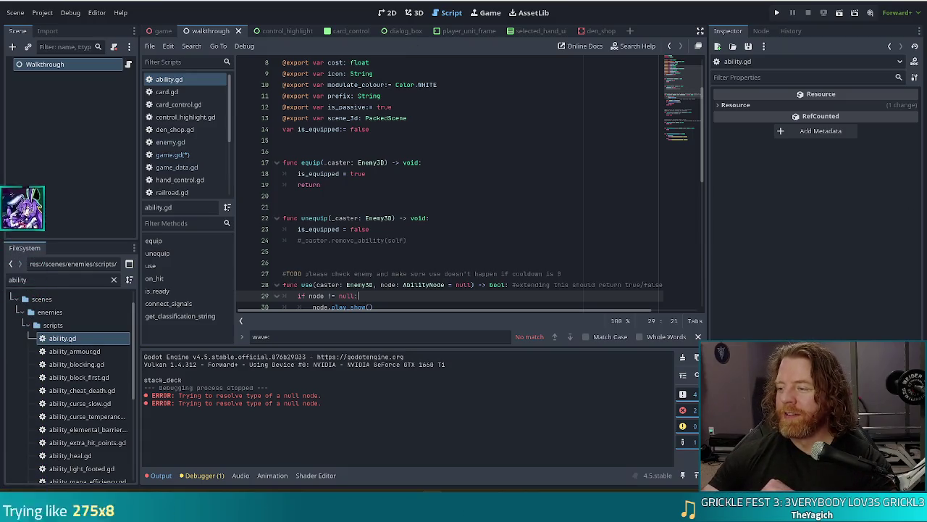
scroll(471, 253, down, 3)
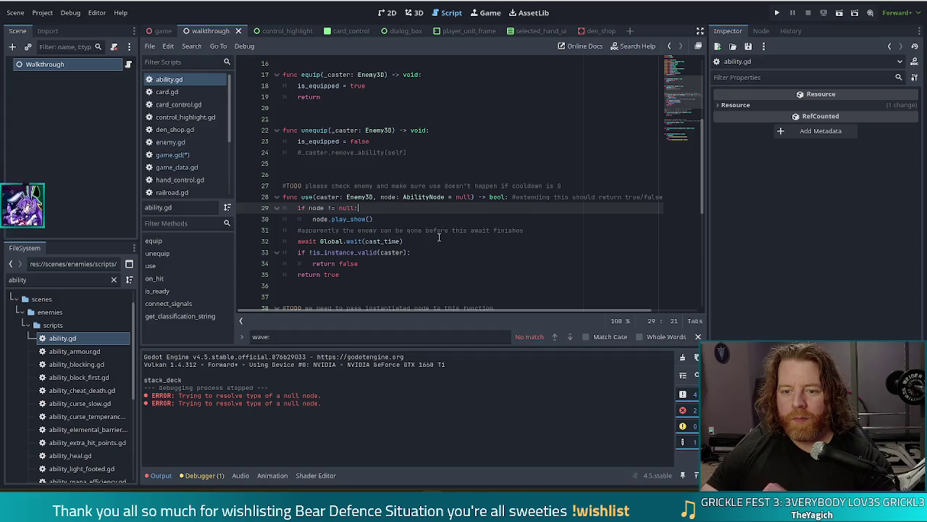
scroll(418, 220, up, 5)
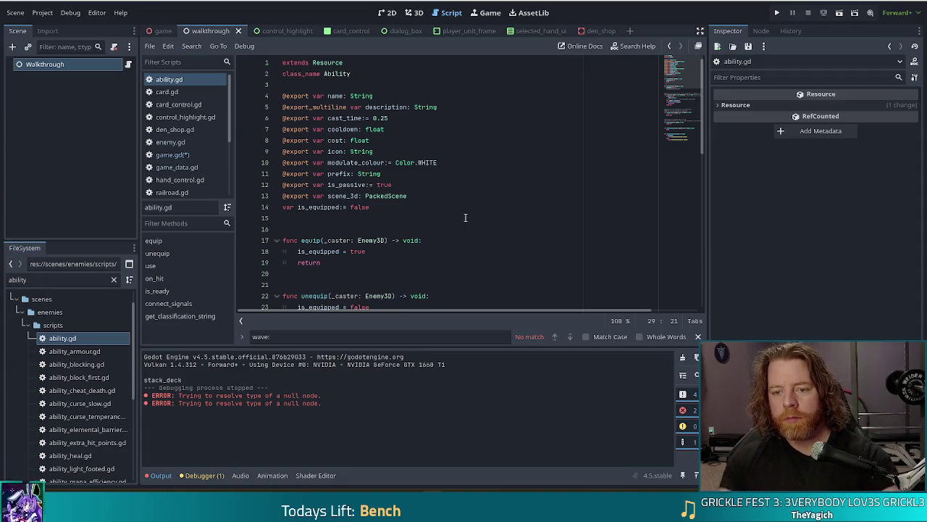
click(407, 204)
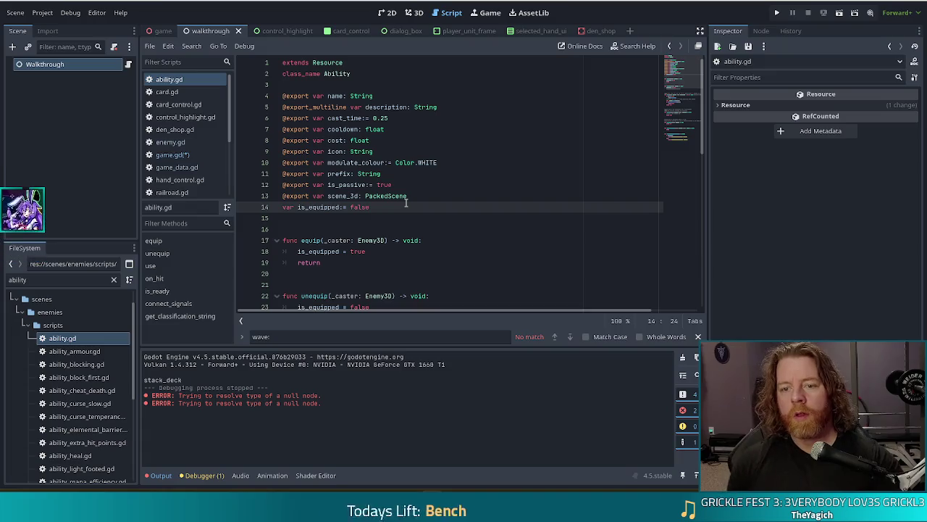
key(Up)
key(End)
key(Return)
text(@)
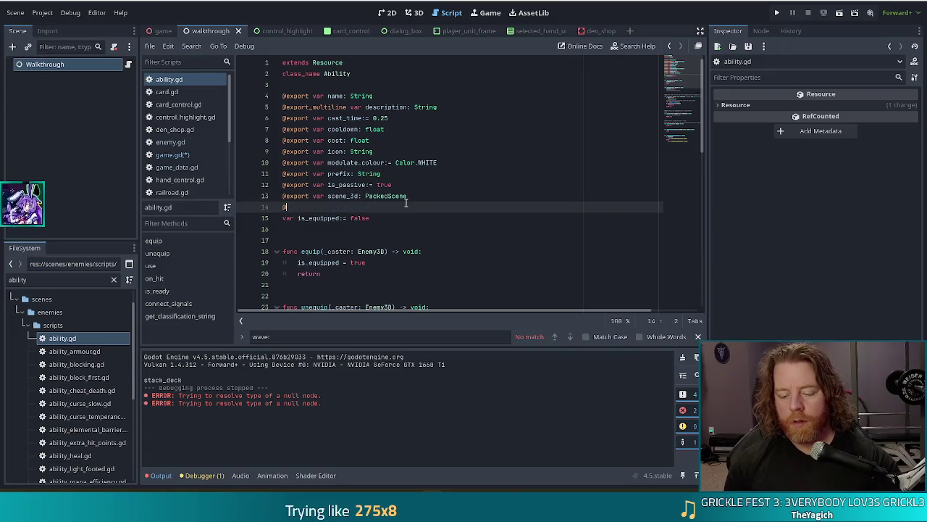
text(export var)
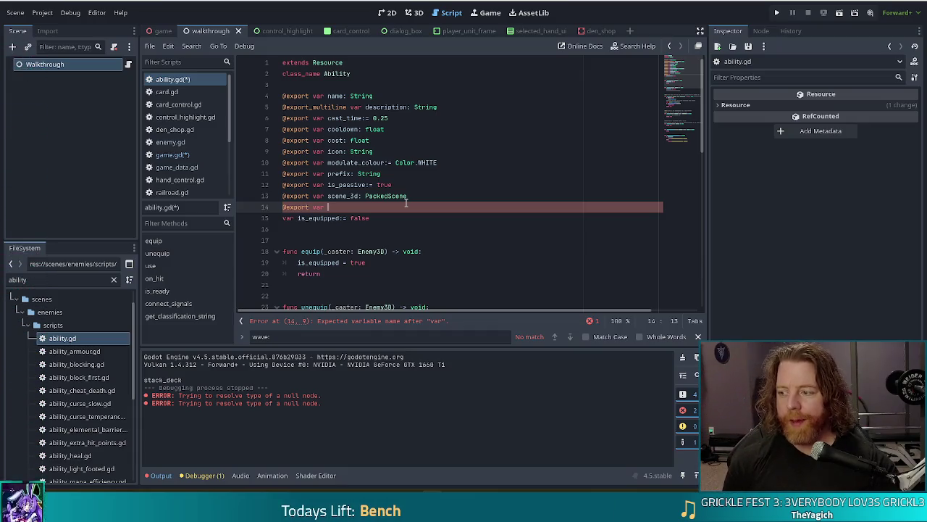
text(diff)
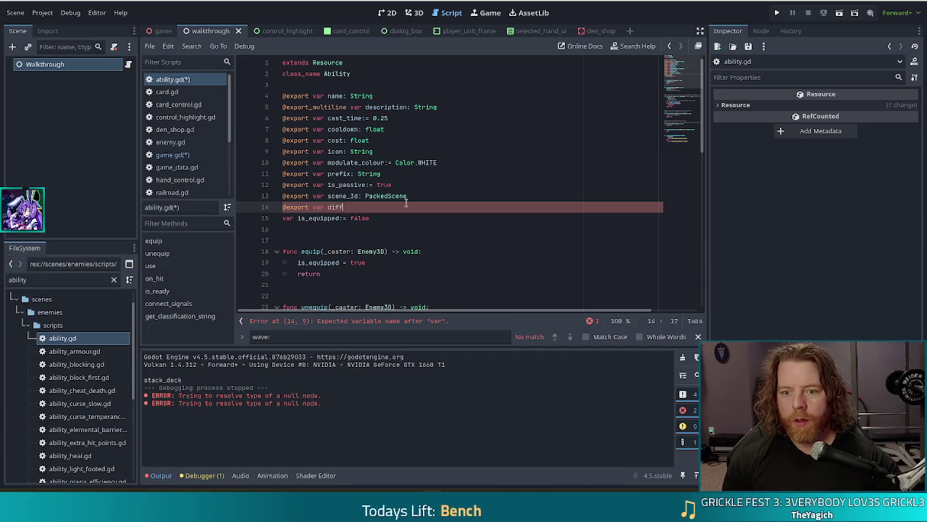
text(iculty:)
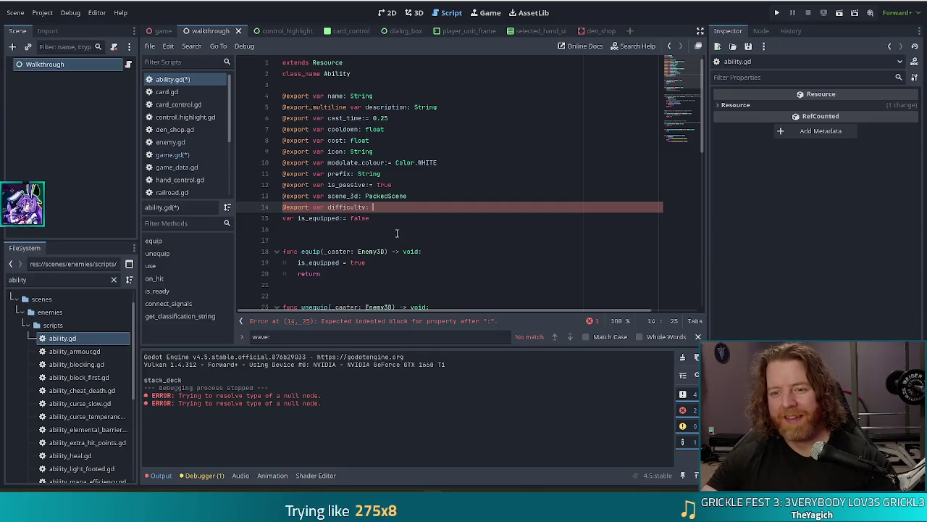
text(Enemy.D)
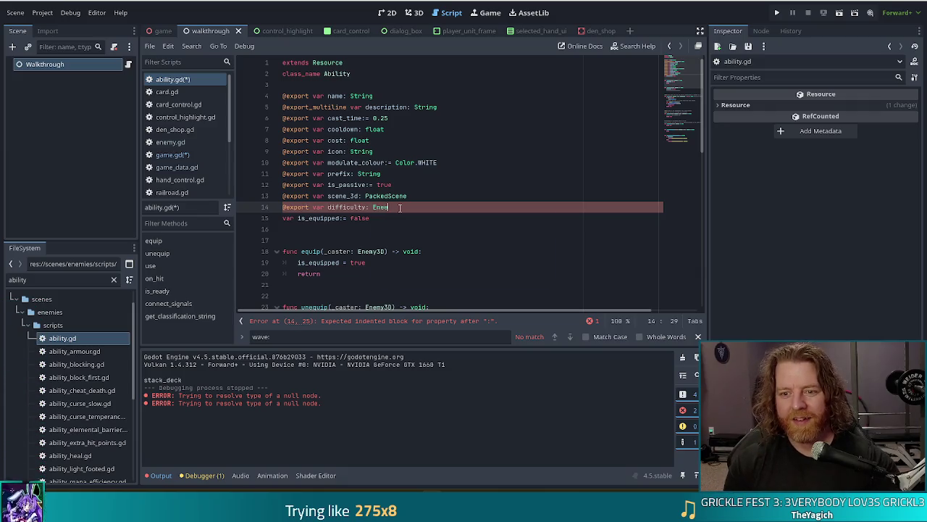
key(Return)
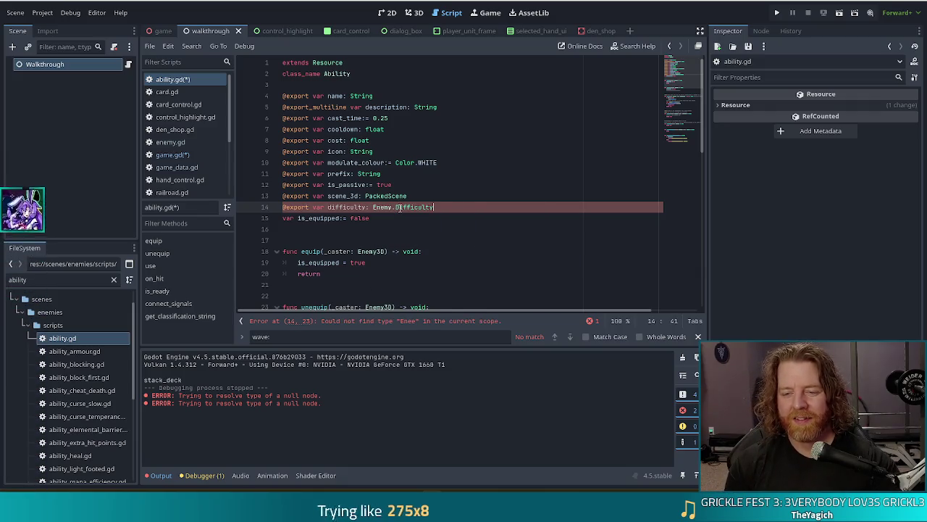
key(ctrl+s)
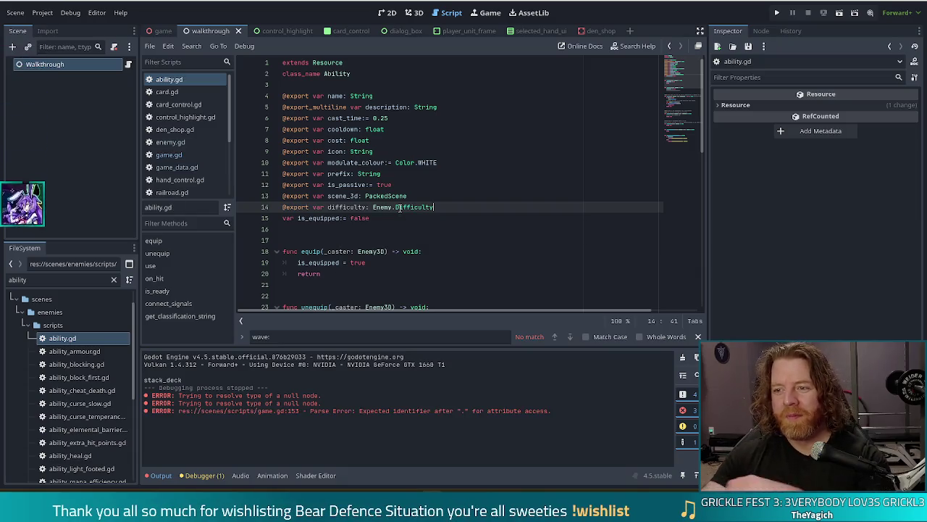
click(396, 209)
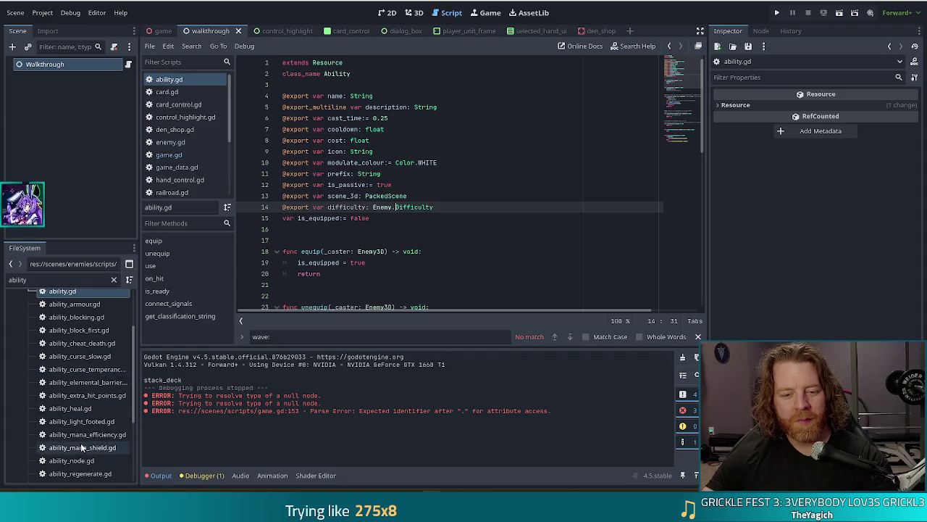
scroll(81, 442, down, 3)
click(82, 447)
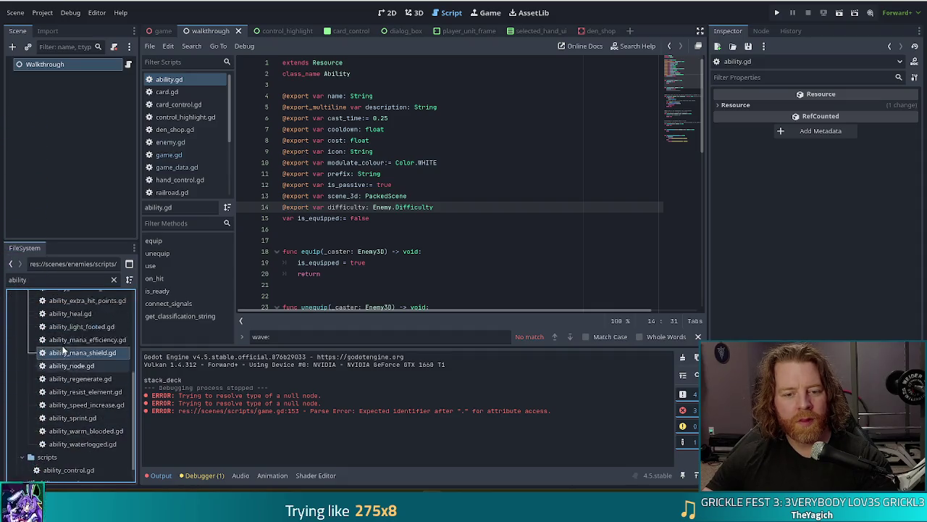
scroll(65, 377, down, 2)
double_click(42, 281)
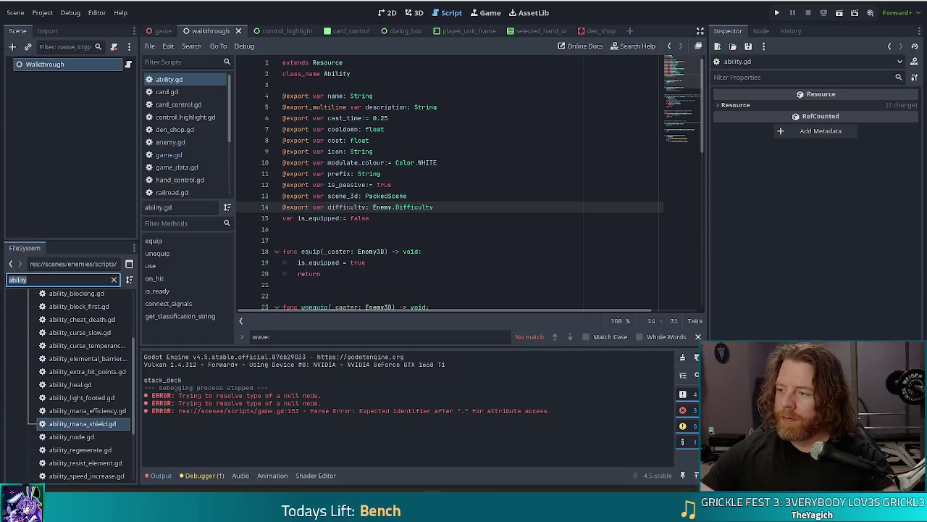
key(Tab)
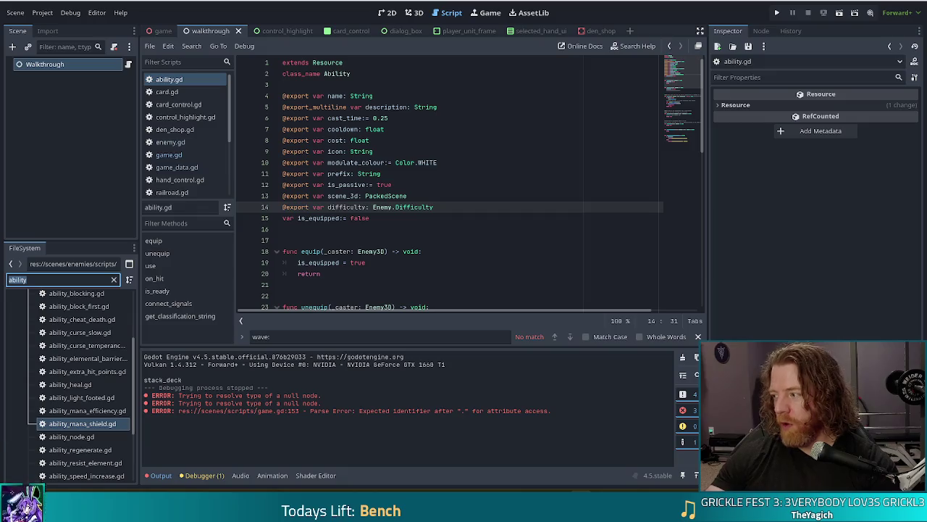
- Select ability_mana_shield.gd and run the project, which halts on the Game parse error
click(82, 423)
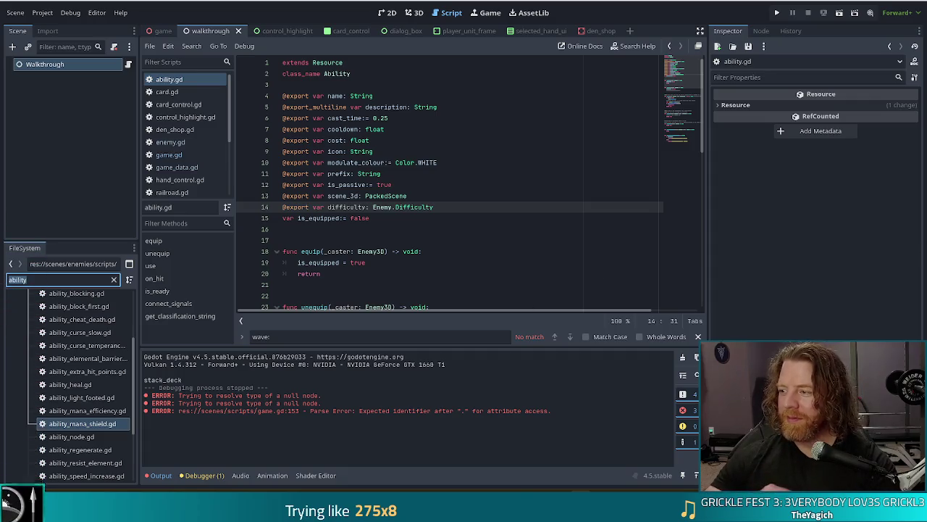
key(F5)
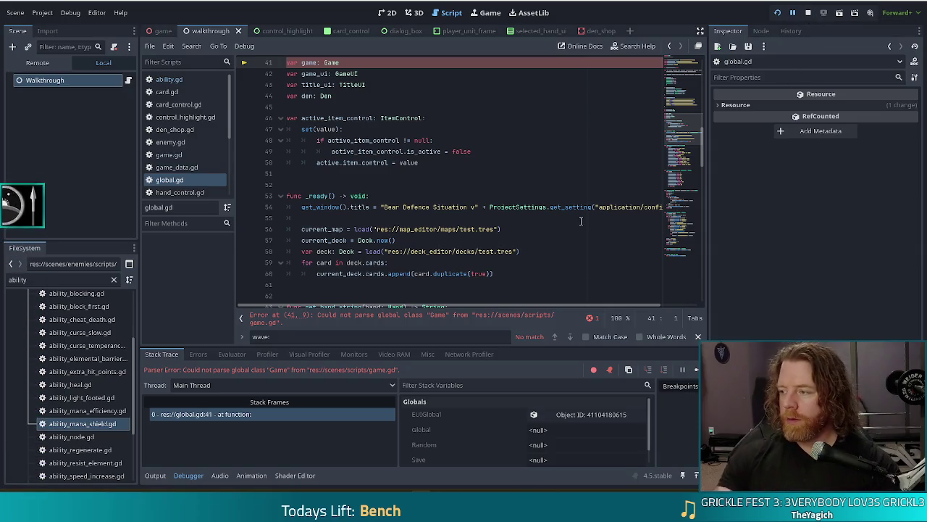
- Stop the running game and switch to the Bear Defence Situation store page in the browser
click(807, 12)
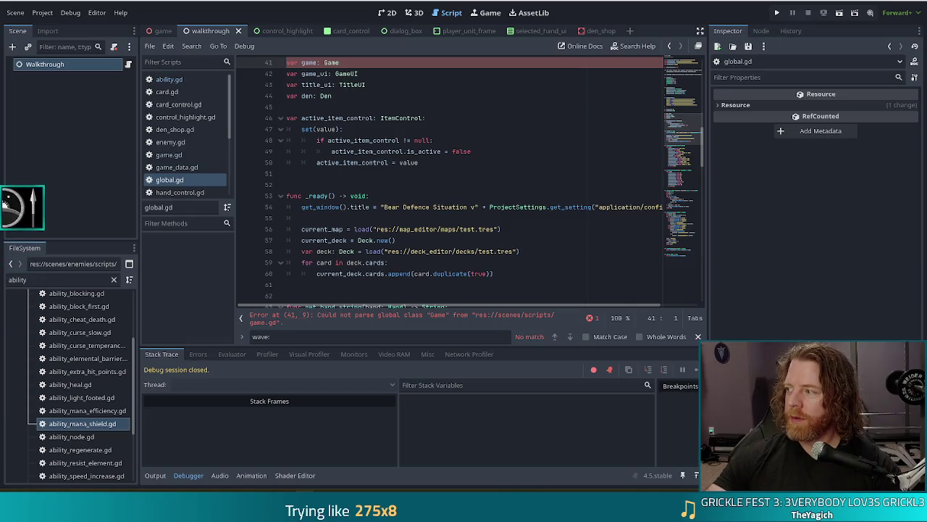
key(alt+Tab)
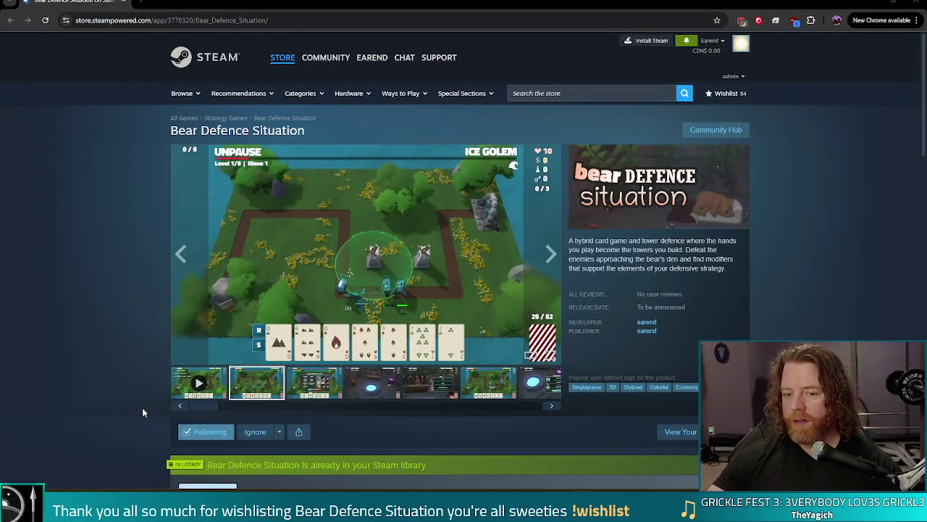
- Watch the Bear Defence Situation trailer fullscreen, then close the browser to return to Godot
click(198, 382)
click(549, 354)
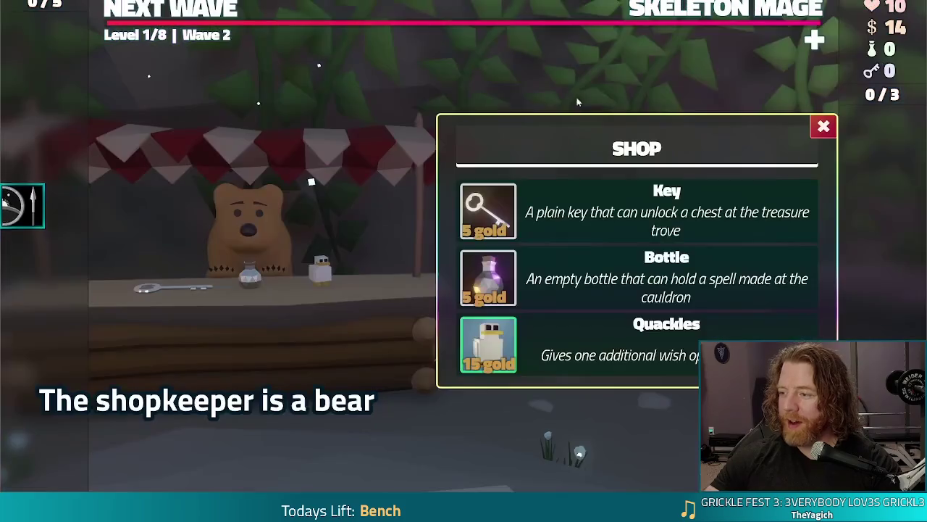
click(487, 214)
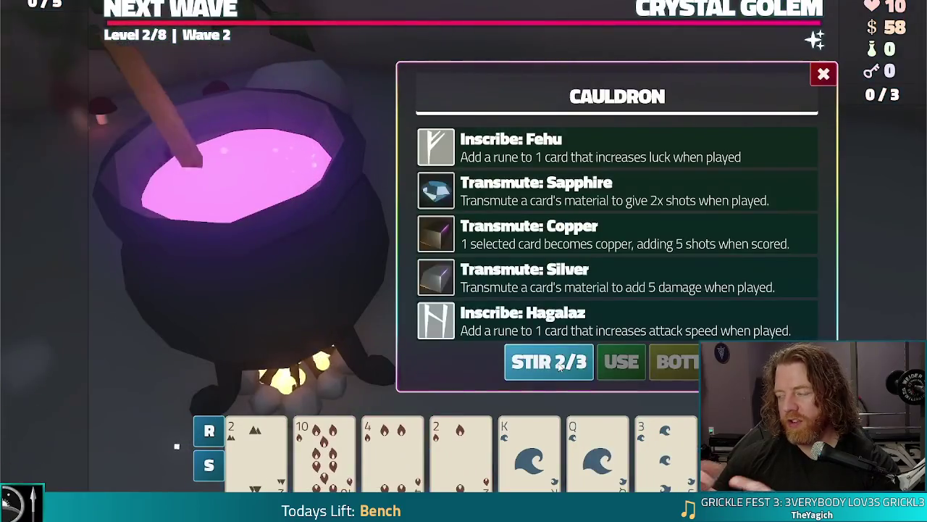
click(324, 442)
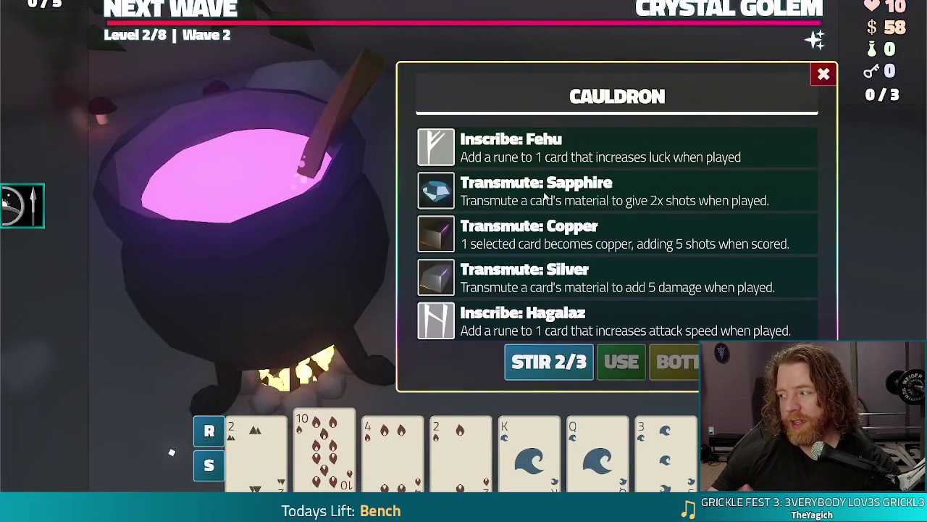
click(601, 191)
click(603, 355)
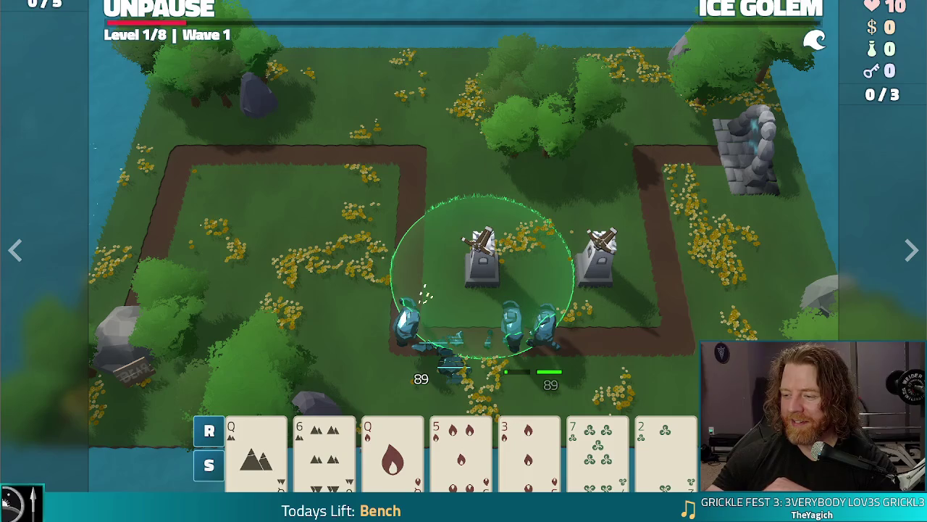
key(Escape)
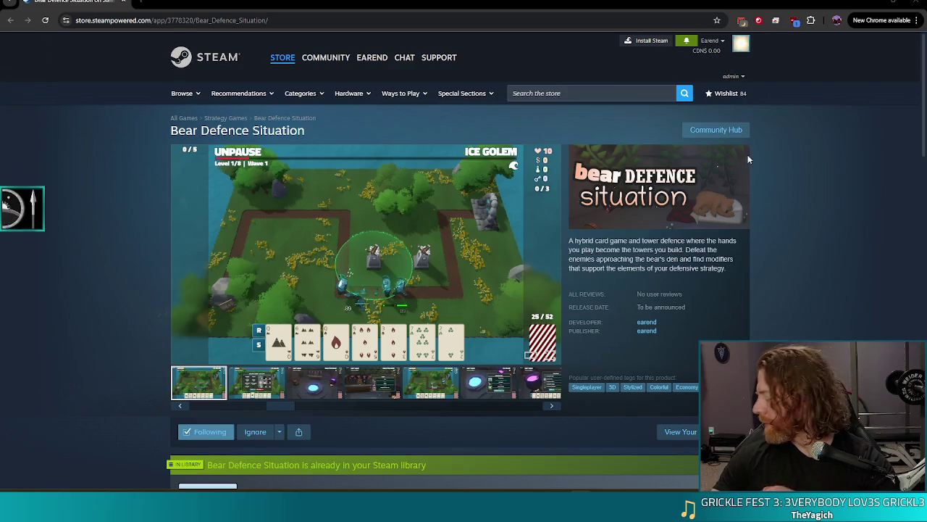
click(917, 4)
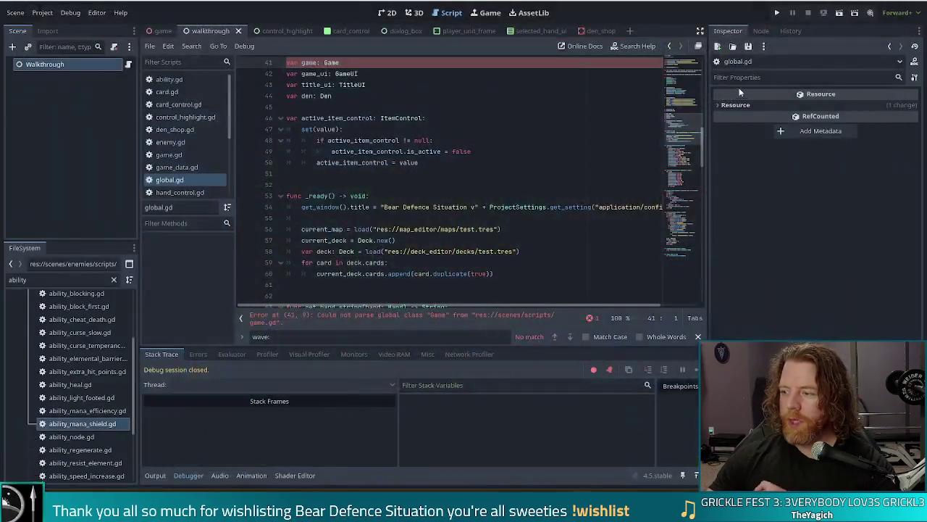
click(419, 163)
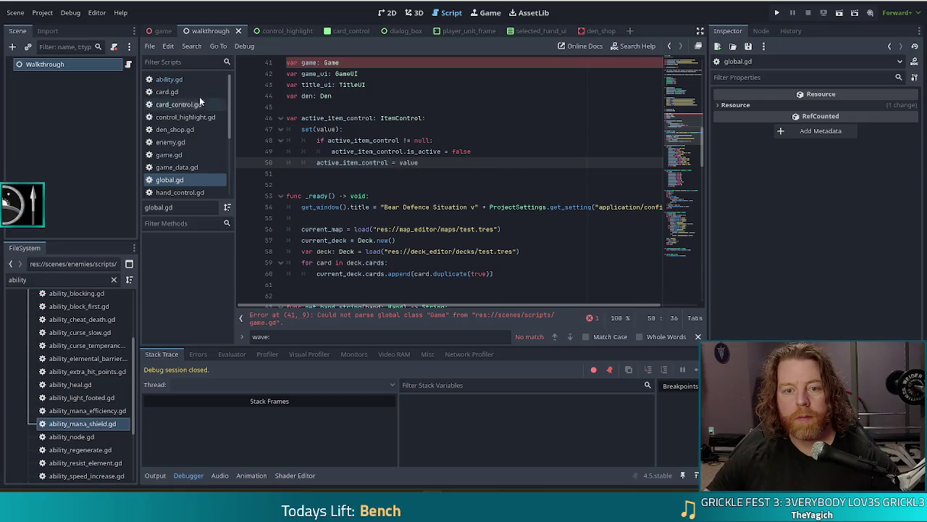
scroll(187, 131, down, 4)
scroll(174, 144, up, 3)
- In game.gd, extend line 153 to read 'while wave_ability.difficulty'
click(171, 108)
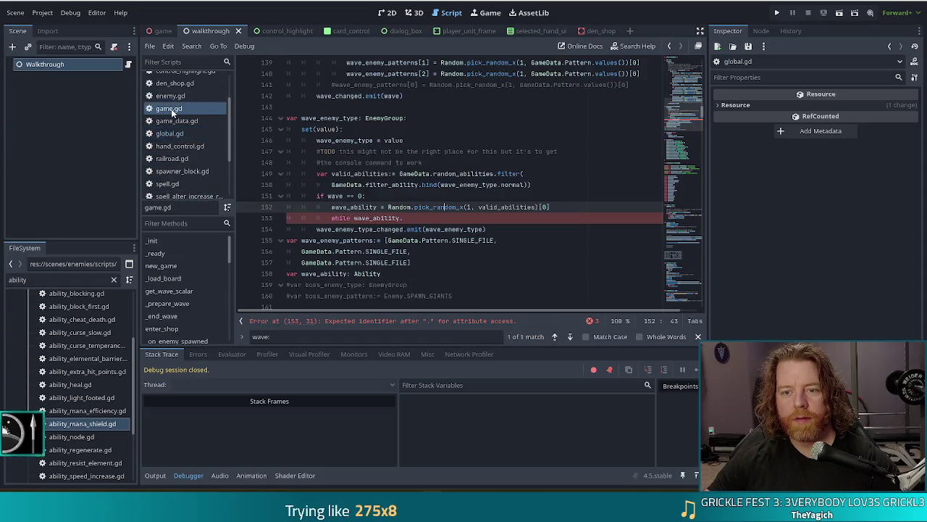
click(429, 223)
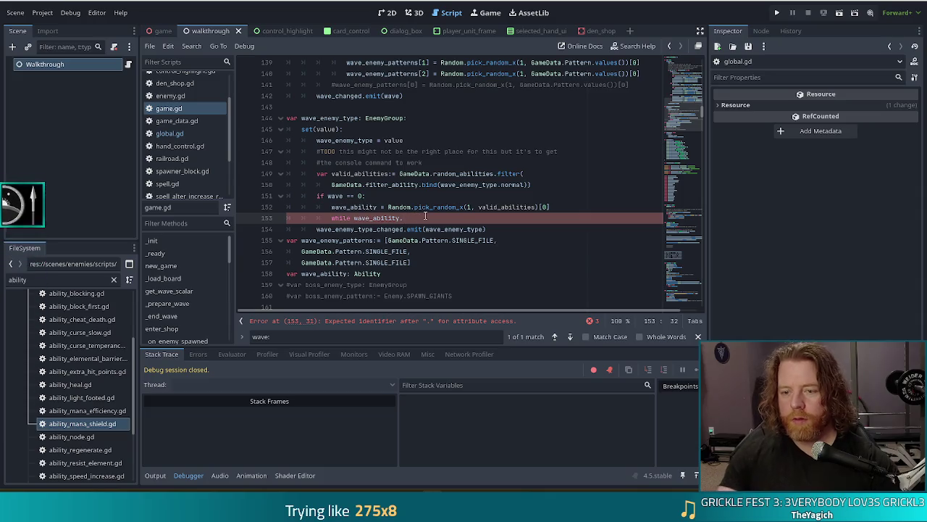
text(.)
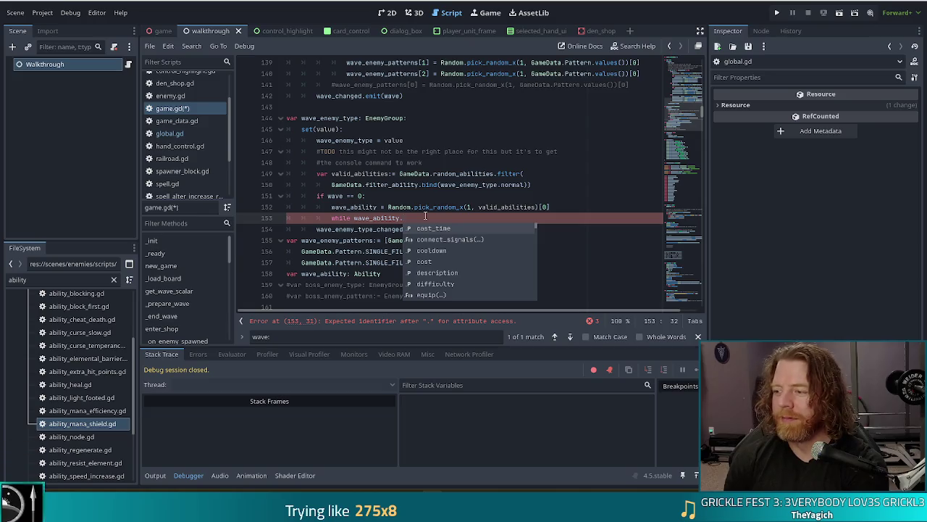
text(difficulty)
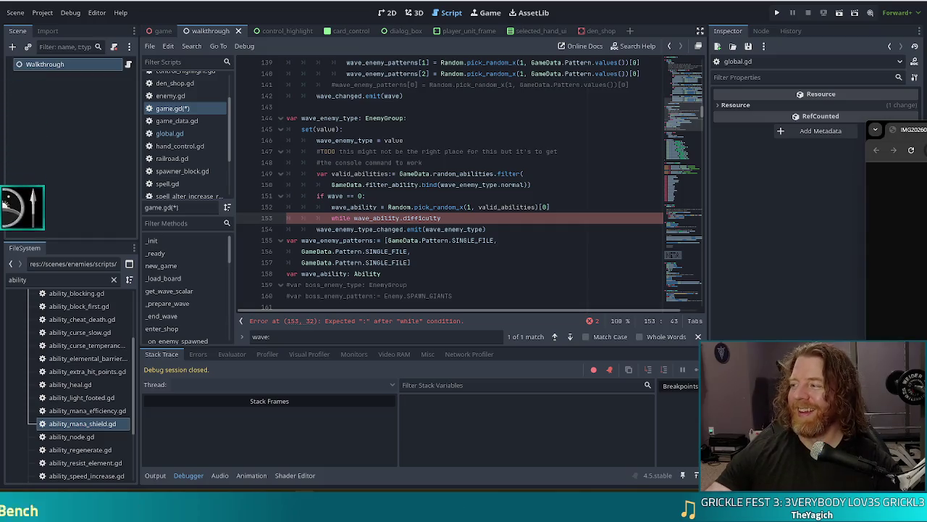
- Bring up the browser showing the kitten photo, then close it to return to Godot
mouse_move(926, 129)
mouse_down()
mouse_move(926, 70)
mouse_move(540, 1)
mouse_up()
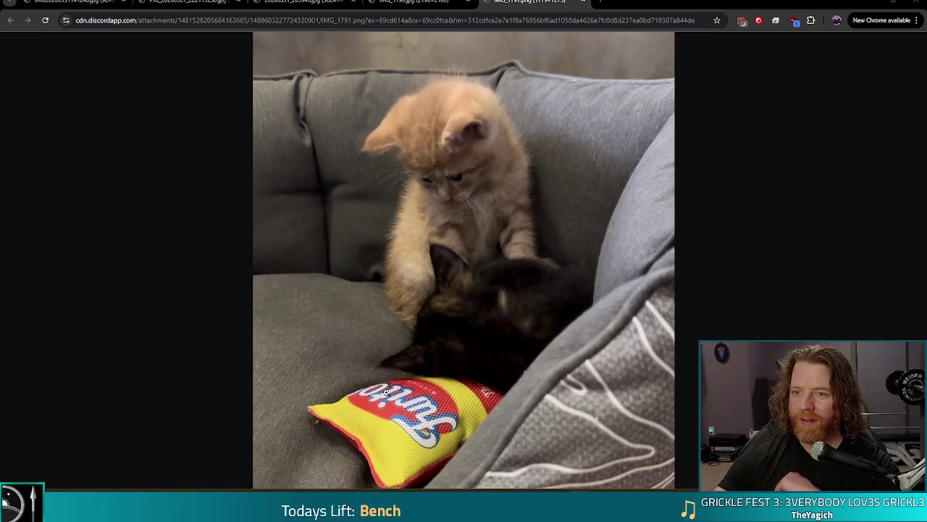
click(920, 3)
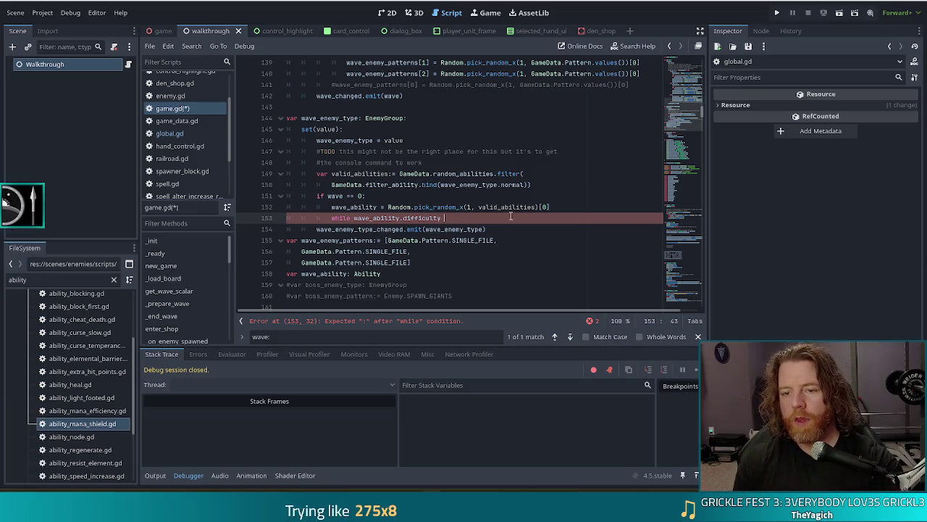
- Extend the while condition with '!= Enemy' and copy the random ability assignment into its loop body
text(!)
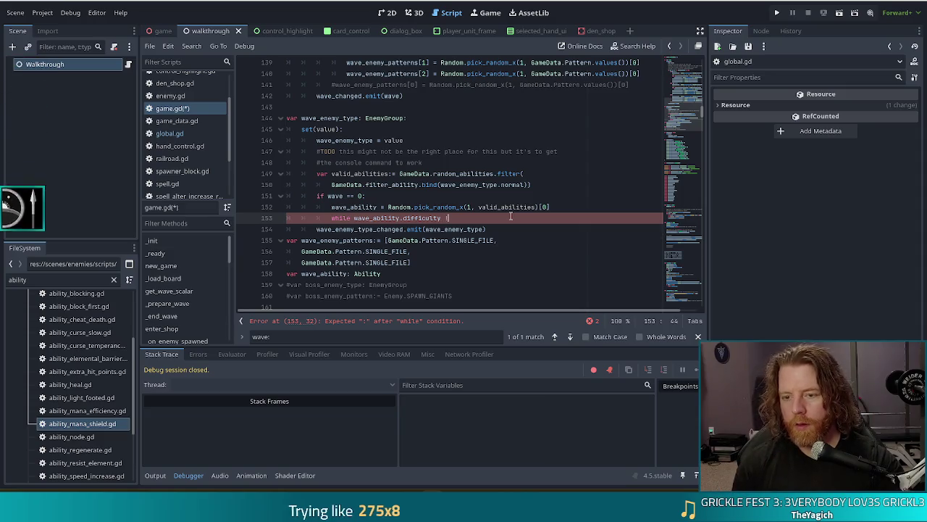
text(= Ea)
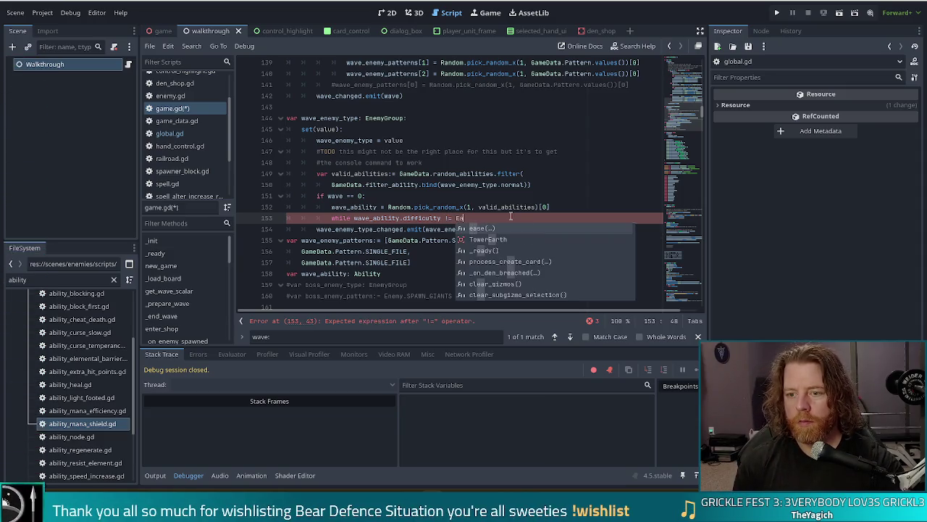
key(BackSpace)
text(nemy:)
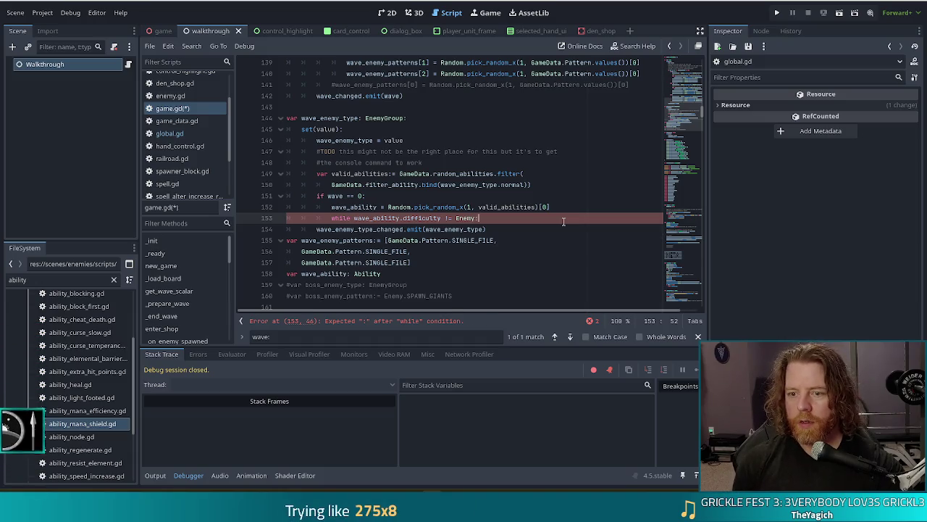
key(Return)
drag(563, 212, 562, 200)
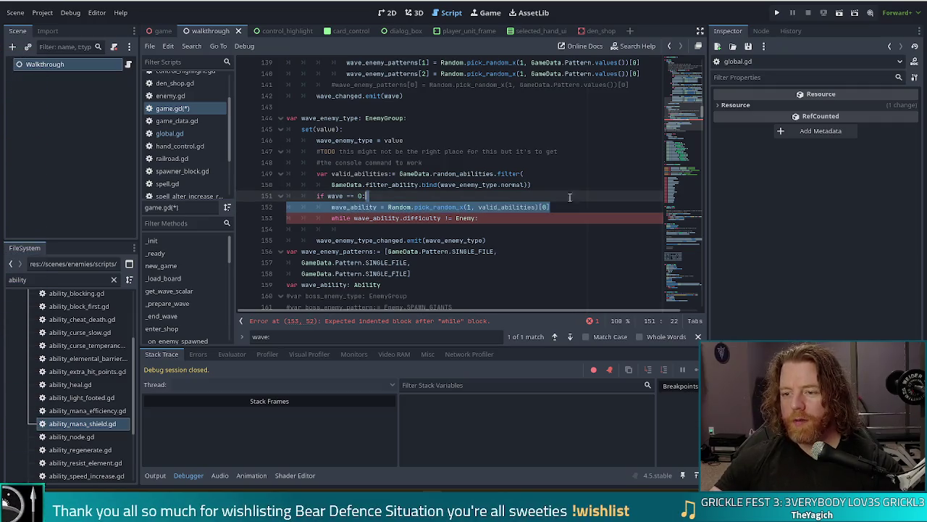
key(ctrl+c)
click(496, 229)
key(ctrl+v)
key(Tab)
click(521, 241)
key(BackSpace)
key(BackSpace)
key(BackSpace)
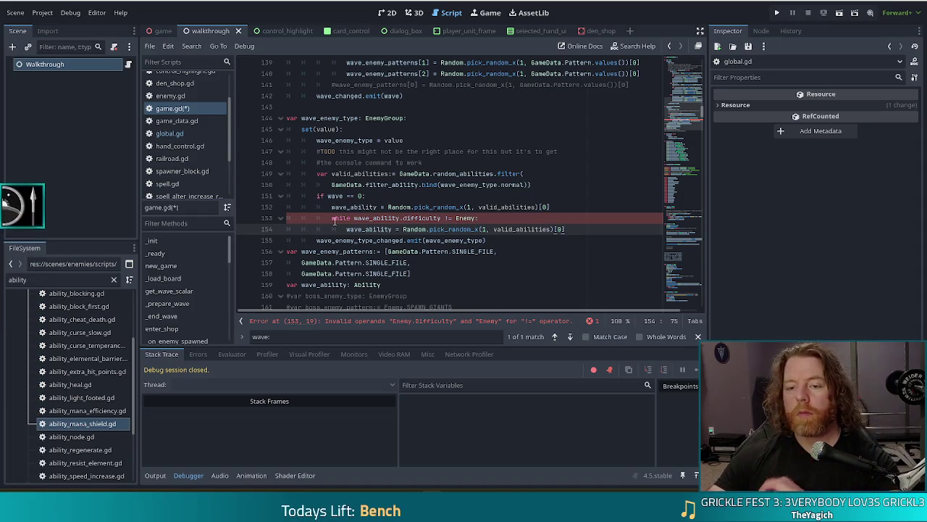
- Change the line 151 wave condition from equals zero to 'wave < 3'
click(355, 195)
key(BackSpace)
key(Delete)
key(Delete)
key(Delete)
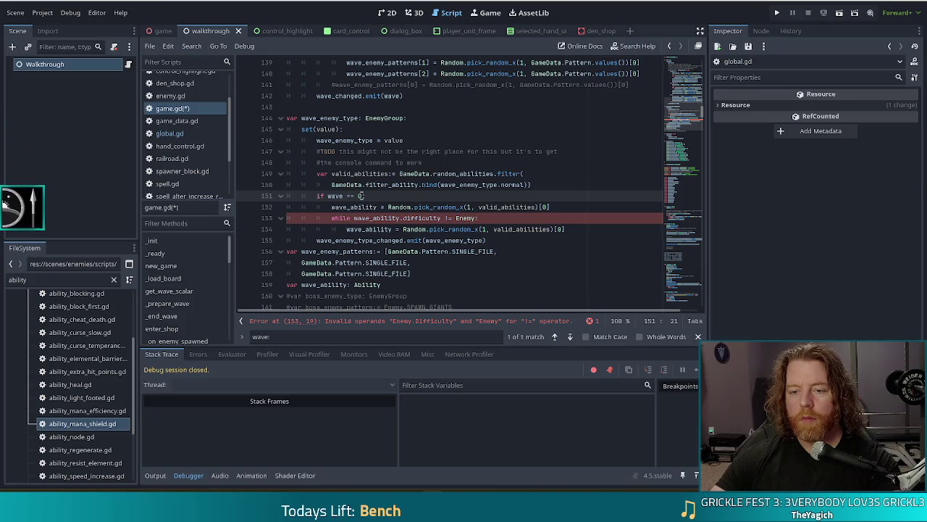
text(<)
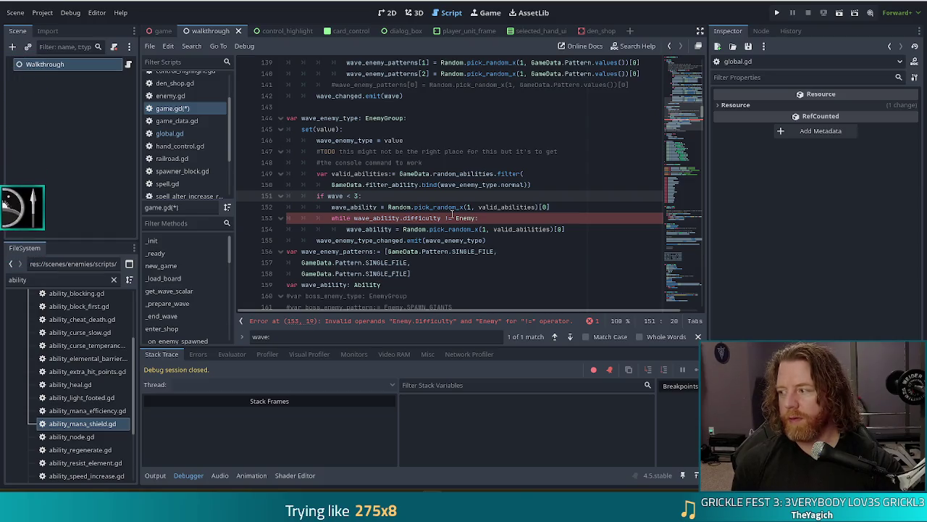
- Complete line 153 as '!= Enemy.Difficulty.EASY:' and save game.gd
drag(414, 207, 457, 229)
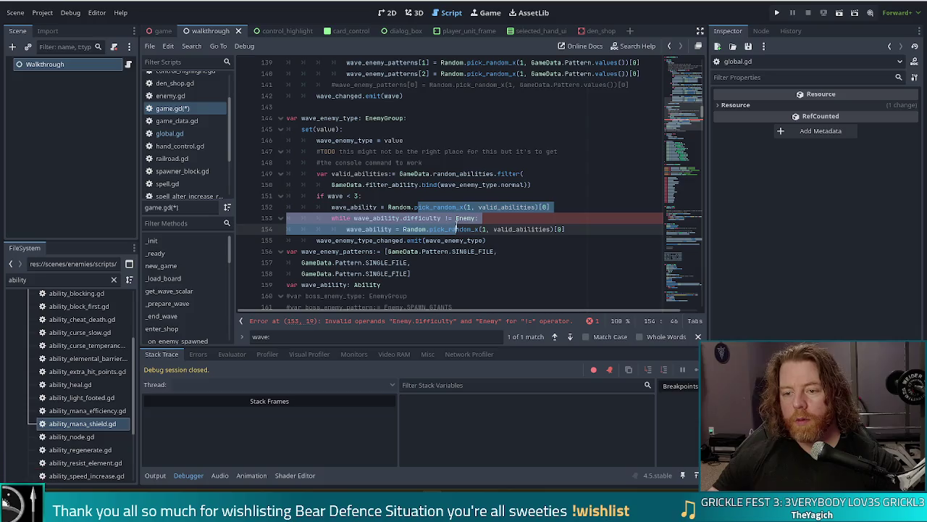
click(457, 218)
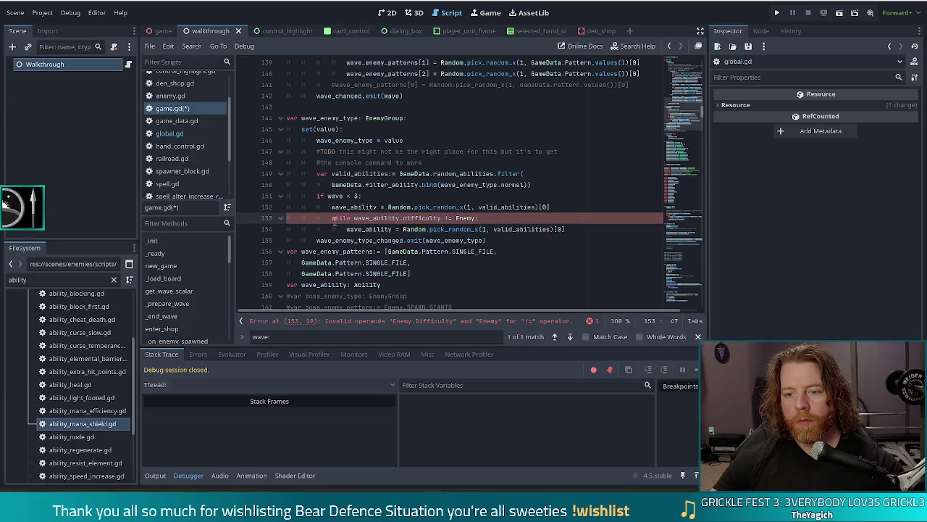
click(428, 218)
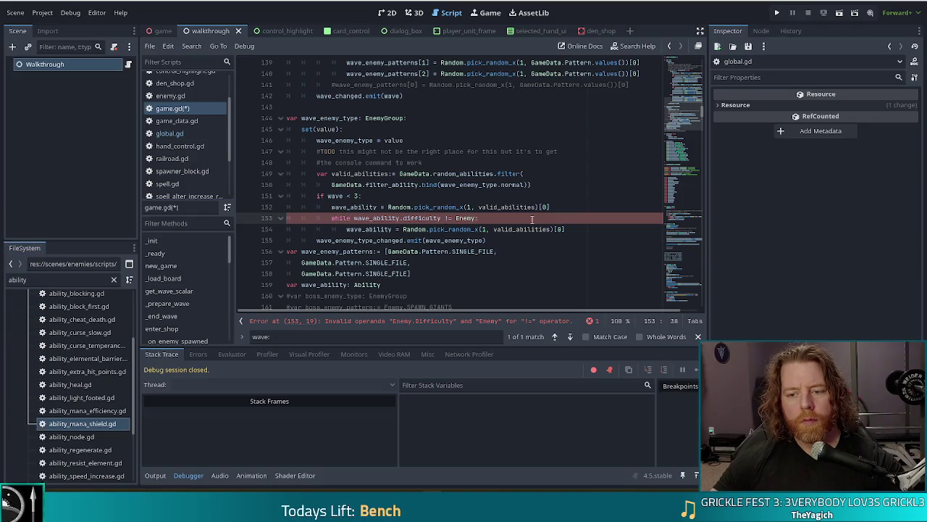
key(Right)
key(Right)
key(Right)
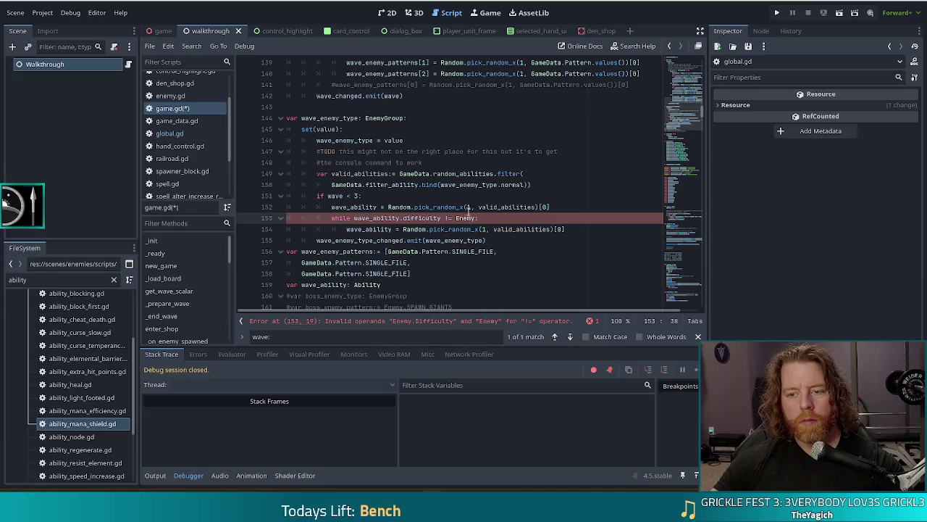
text(.Difficulty)
text(.EASY:)
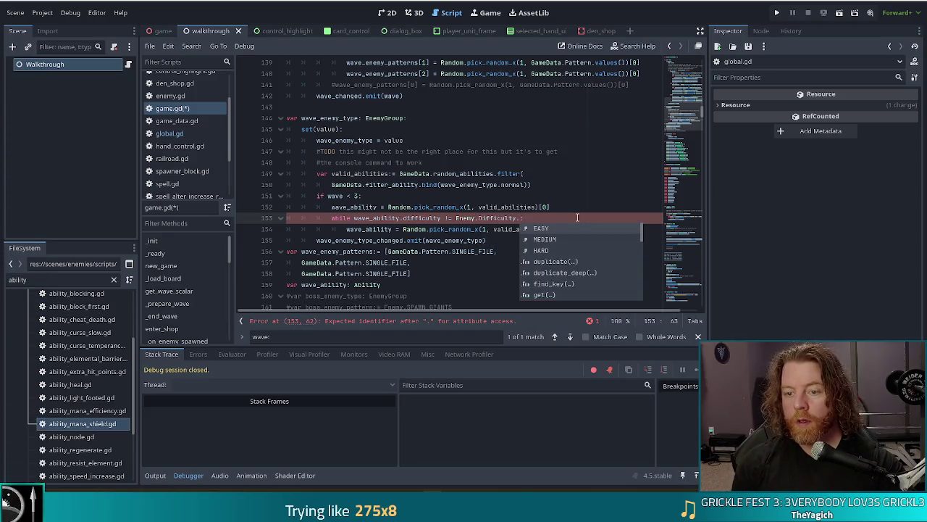
key(ctrl+s)
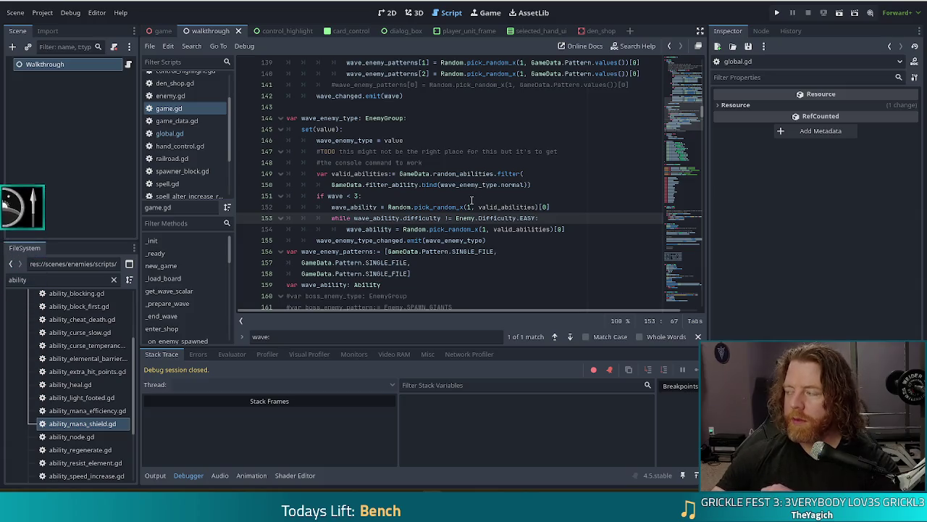
click(418, 218)
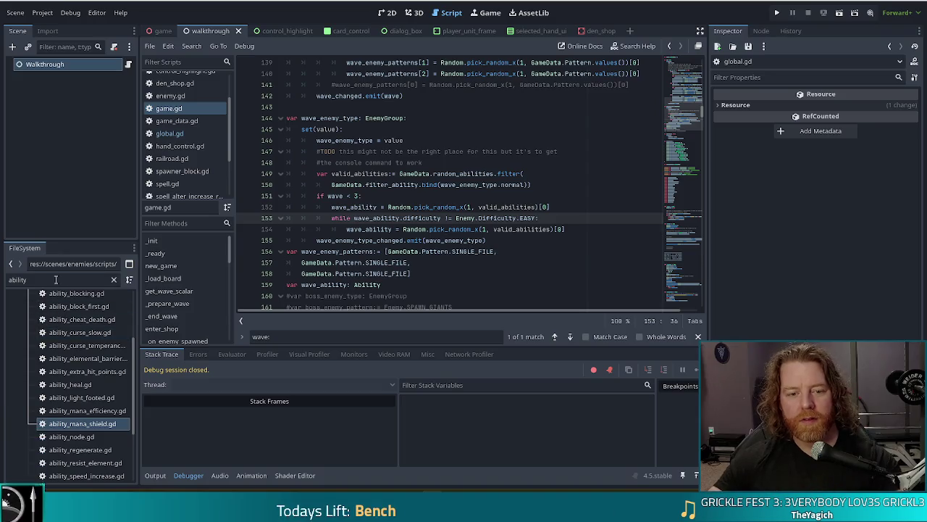
- Filter the FileSystem dock by 'mana' and select potion_mana.tres
text(mana)
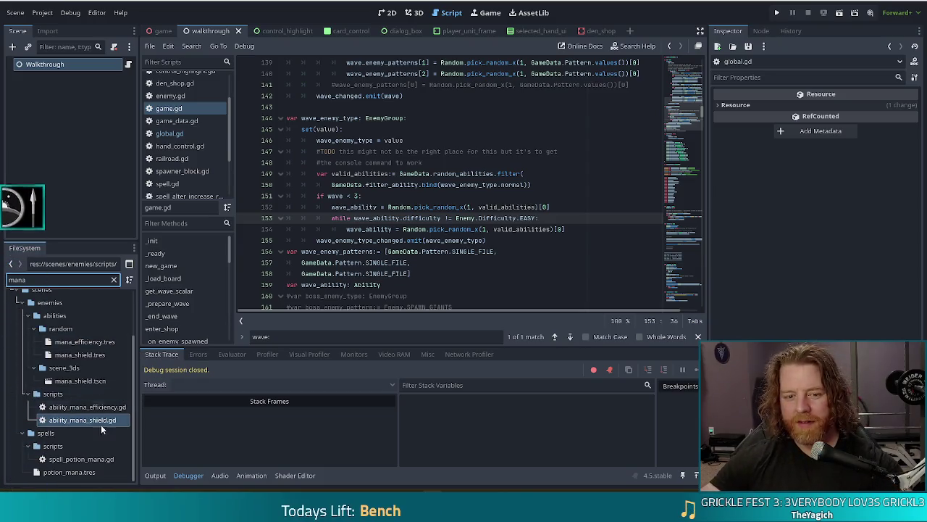
click(72, 472)
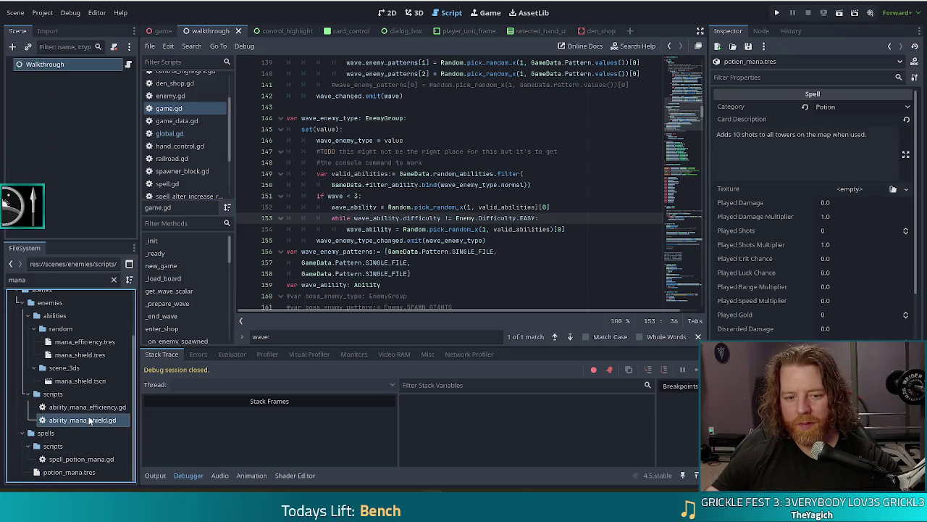
- Set mana_shield.tres Difficulty from Easy to Hard in the Inspector and save
click(79, 380)
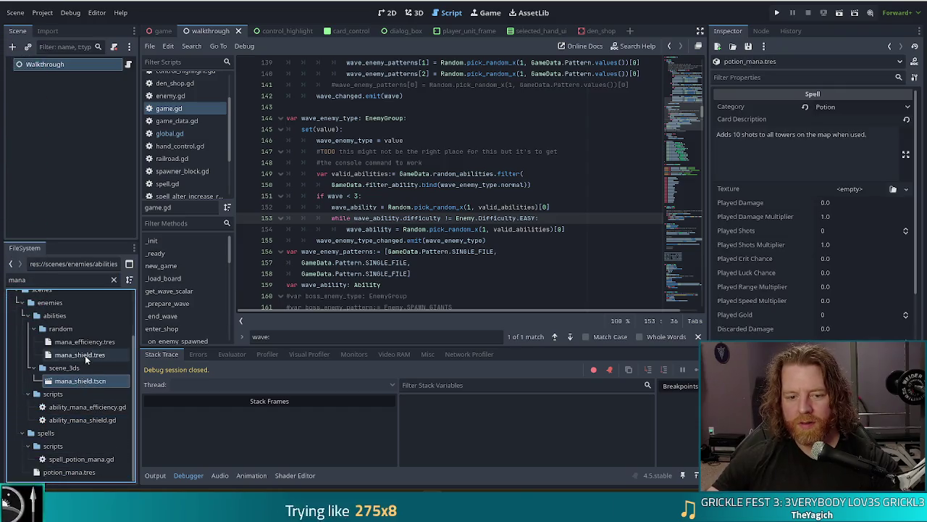
click(85, 355)
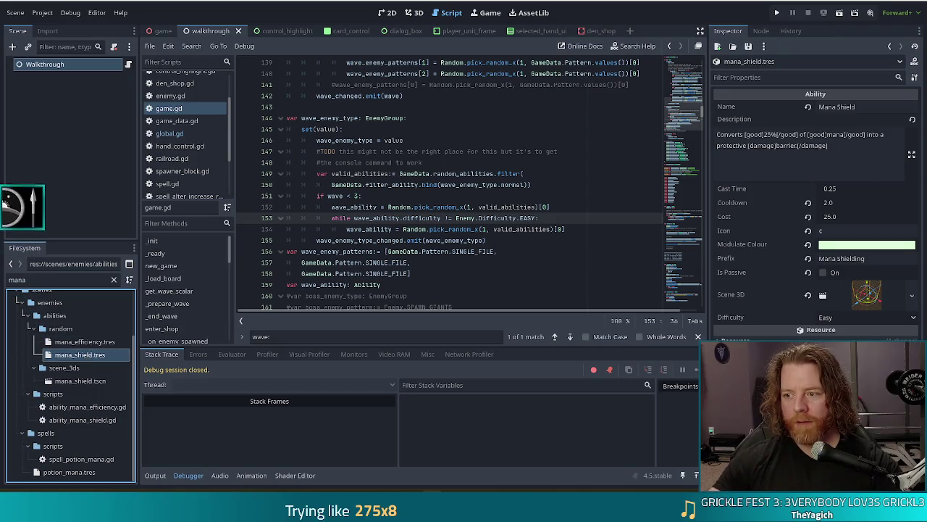
click(849, 320)
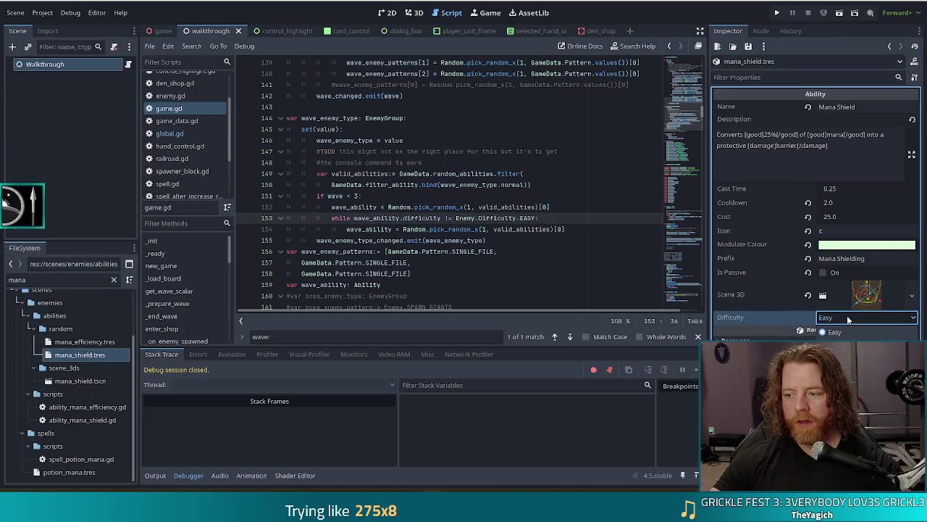
click(840, 357)
click(505, 240)
key(ctrl+s)
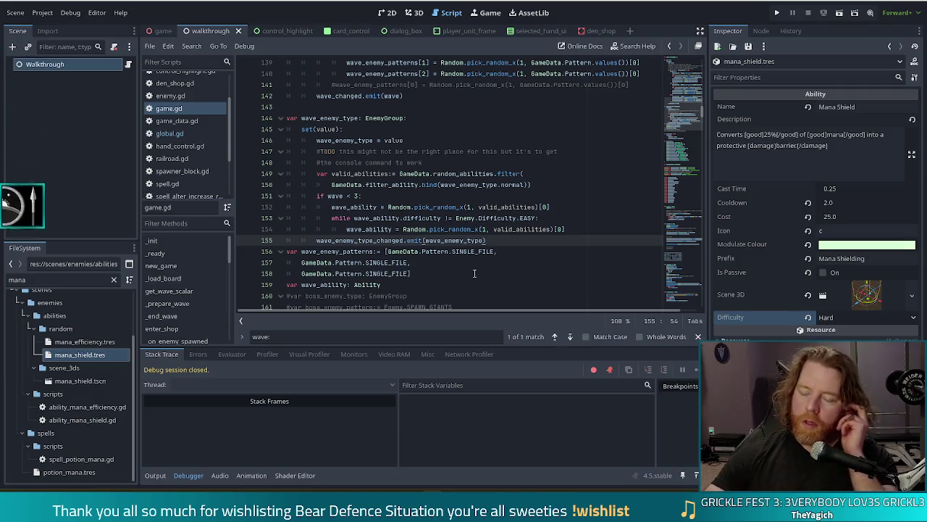
click(547, 217)
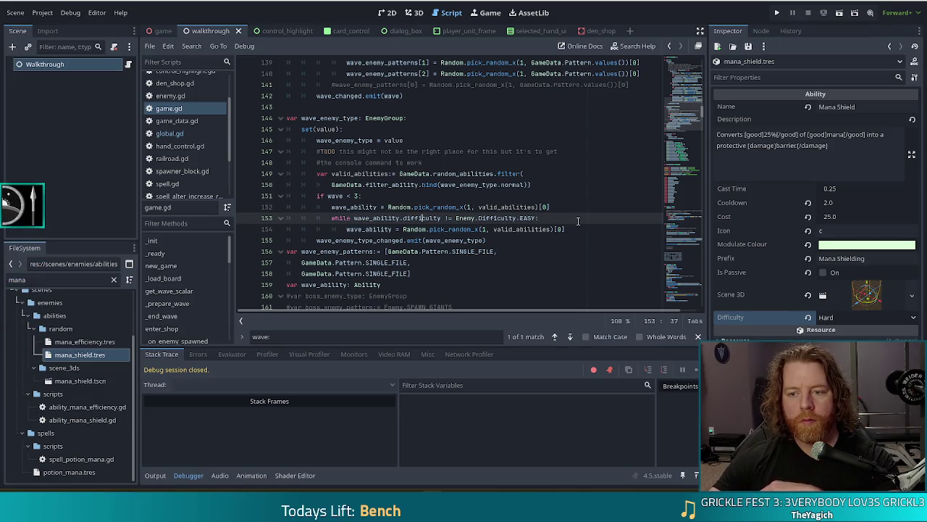
click(579, 229)
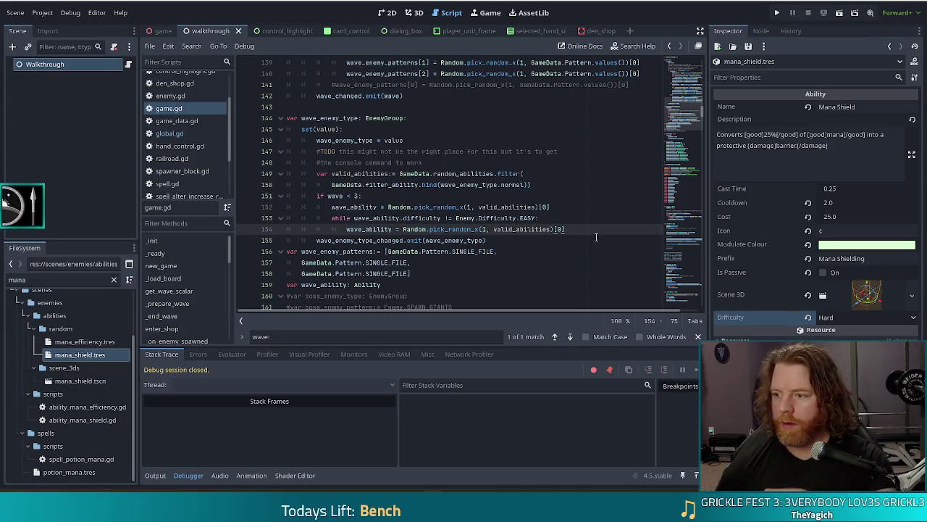